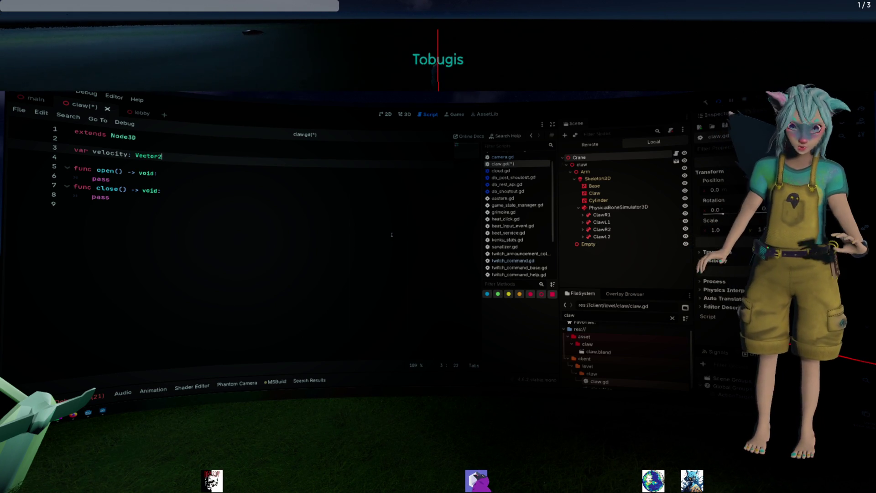
Below var velocity in claw.gd, add func _process(delta: float) -> void from autocomplete.
{"action": "left_click", "coordinate": [218, 189]}
{"action": "key", "text": "Up"}
{"action": "key", "text": "Return"}
{"action": "key", "text": "Return"}
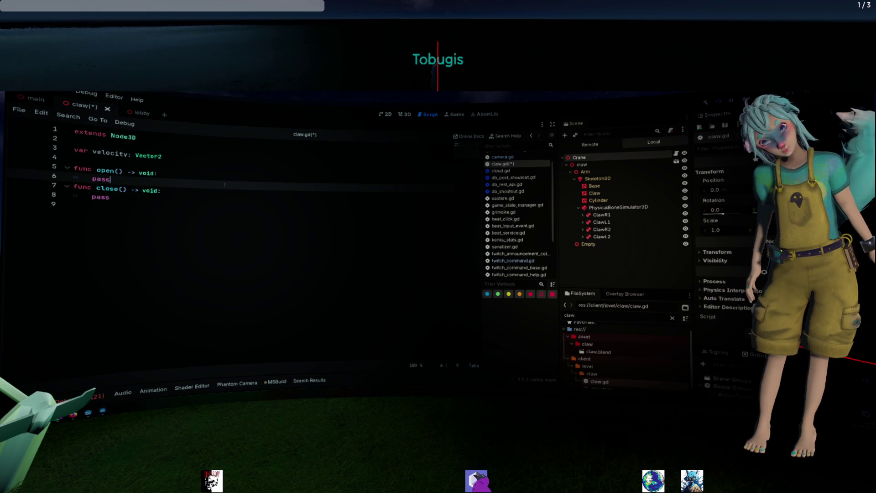
{"action": "key", "text": "Up"}
{"action": "key", "text": "Up"}
{"action": "key", "text": "Up"}
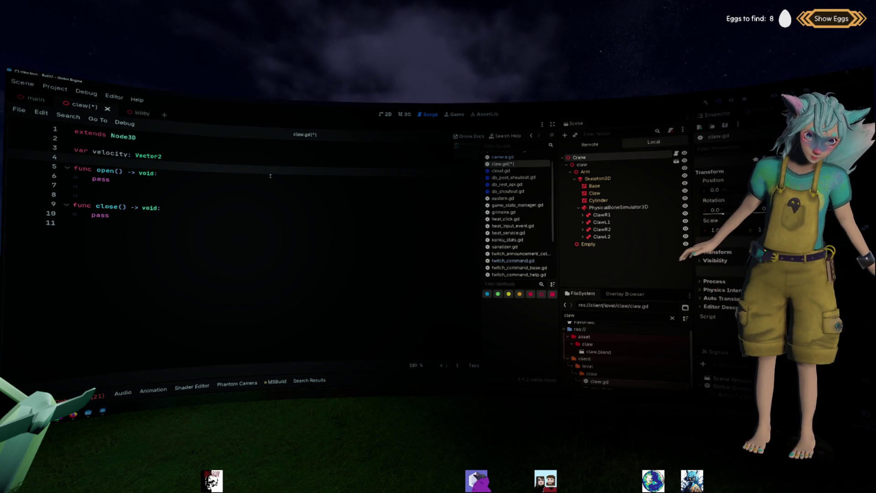
{"action": "key", "text": "Return"}
{"action": "key", "text": "Up"}
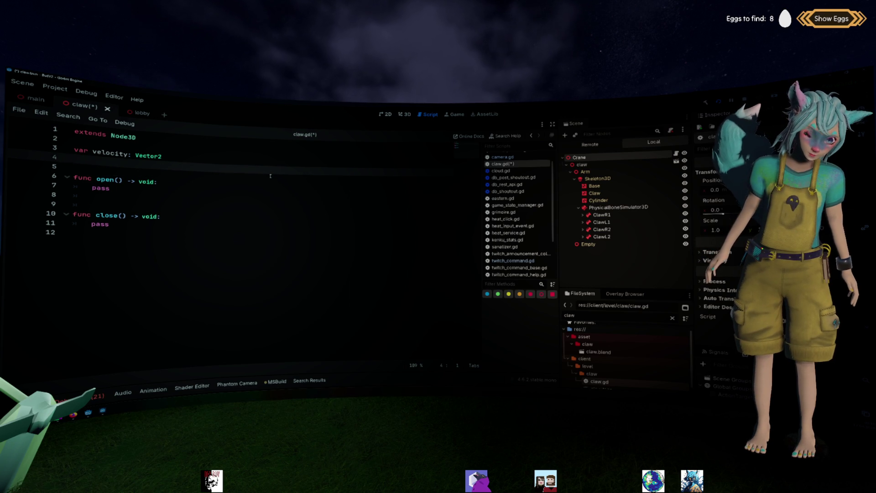
{"action": "key", "text": "Return"}
{"action": "type", "text": "fu"}
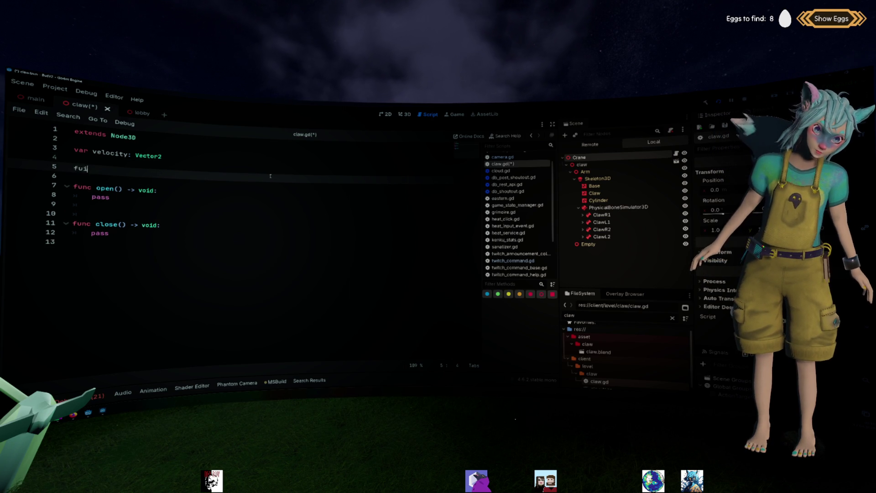
{"action": "type", "text": "nc _pro"}
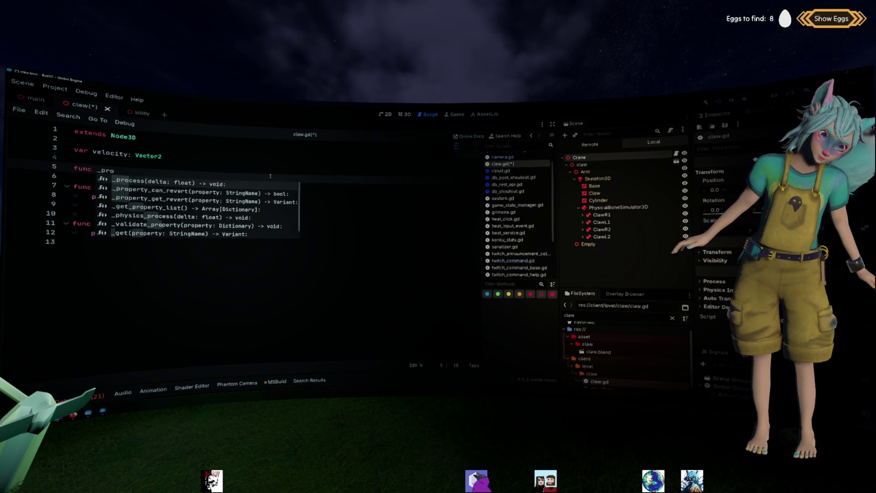
{"action": "key", "text": "Return"}
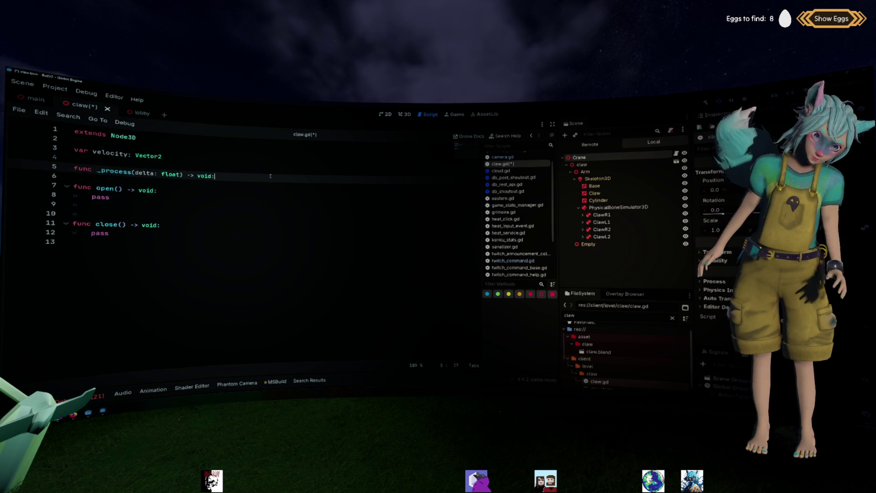
{"action": "key", "text": "Return"}
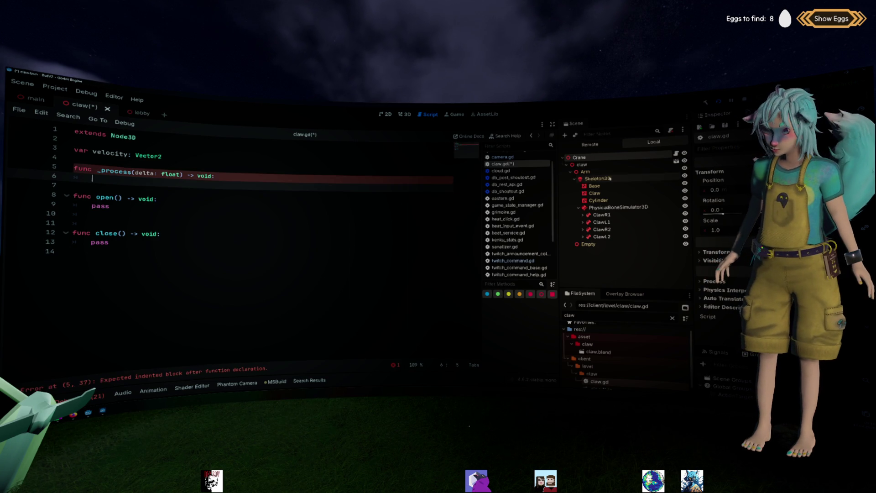
{"action": "left_click", "coordinate": [598, 178]}
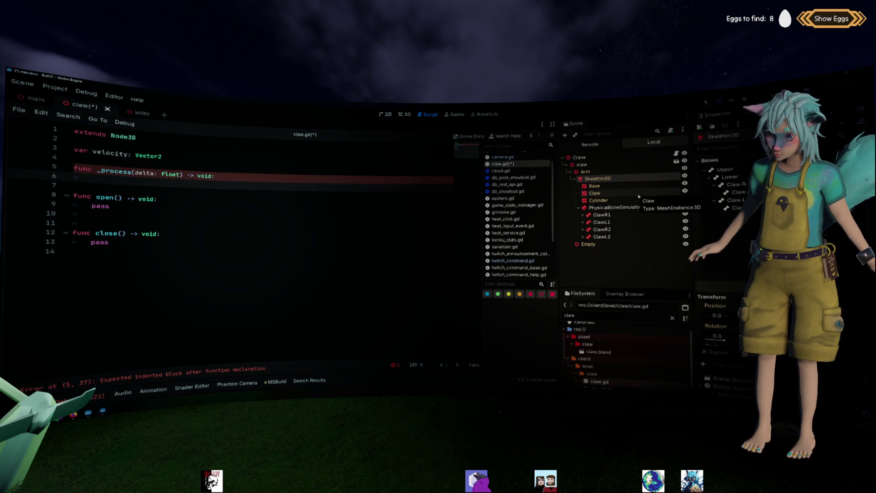
{"action": "right_click", "coordinate": [612, 164]}
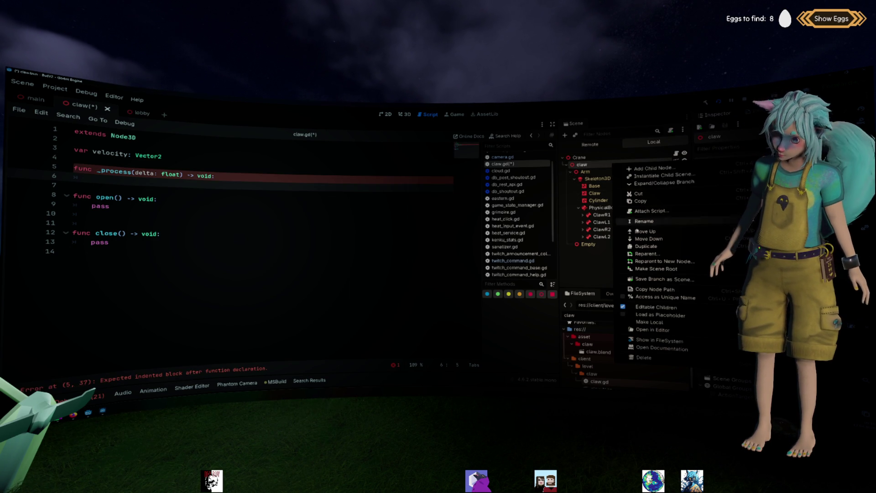
{"action": "left_click", "coordinate": [602, 193]}
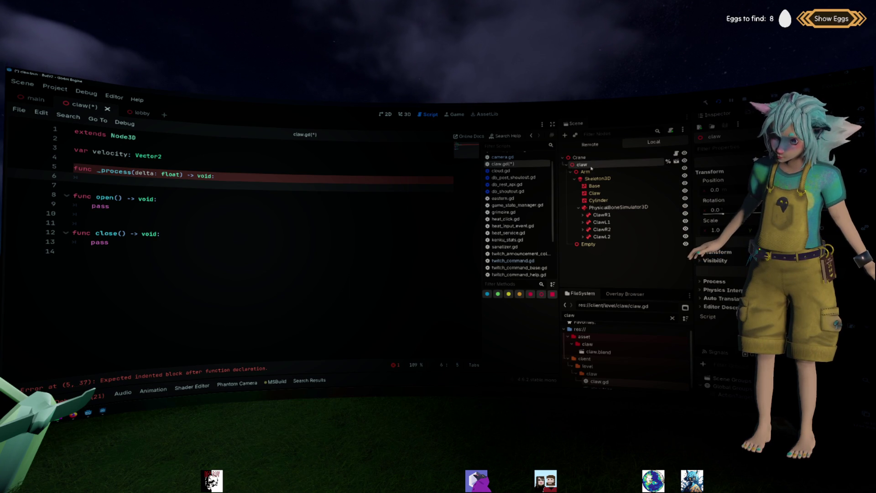
{"action": "left_click_drag", "start_coordinate": [590, 167], "coordinate": [276, 164]}
{"action": "key", "text": "Return"}
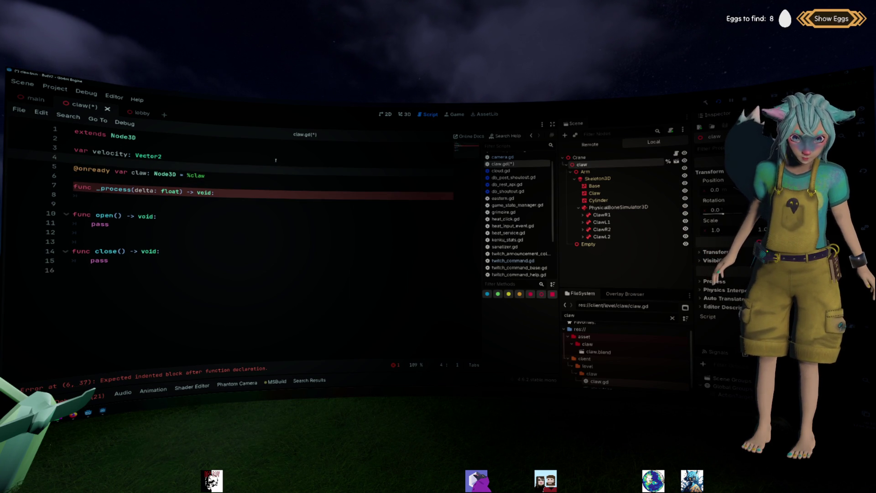
{"action": "left_click", "coordinate": [241, 196]}
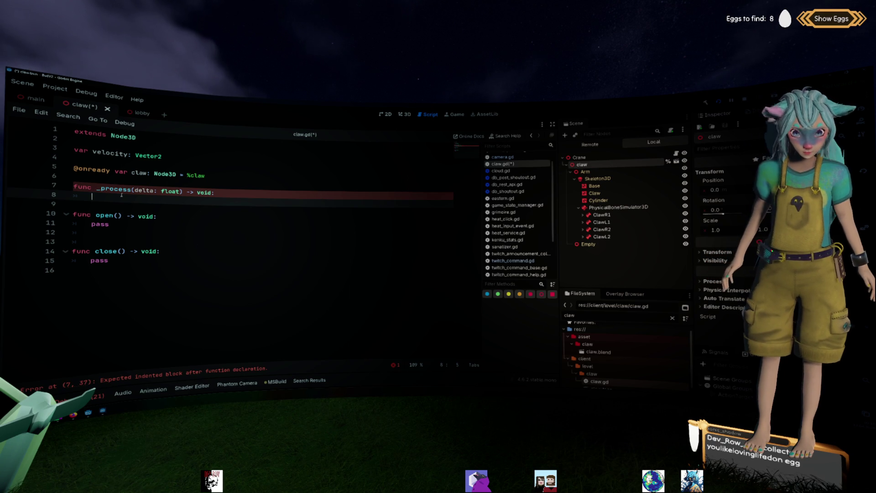
Add a blank line above _process and start a velocity statement inside its body.
{"action": "key", "text": "Up"}
{"action": "key", "text": "ctrl+shift+Return"}
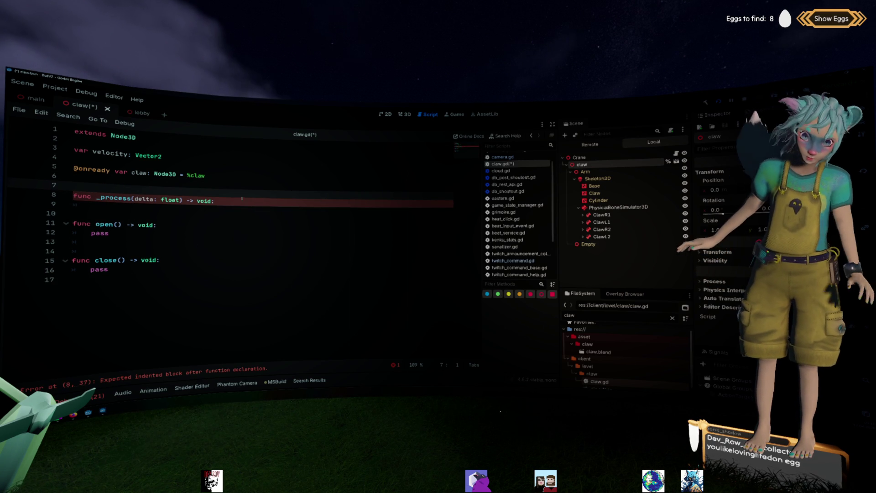
{"action": "left_click", "coordinate": [231, 213]}
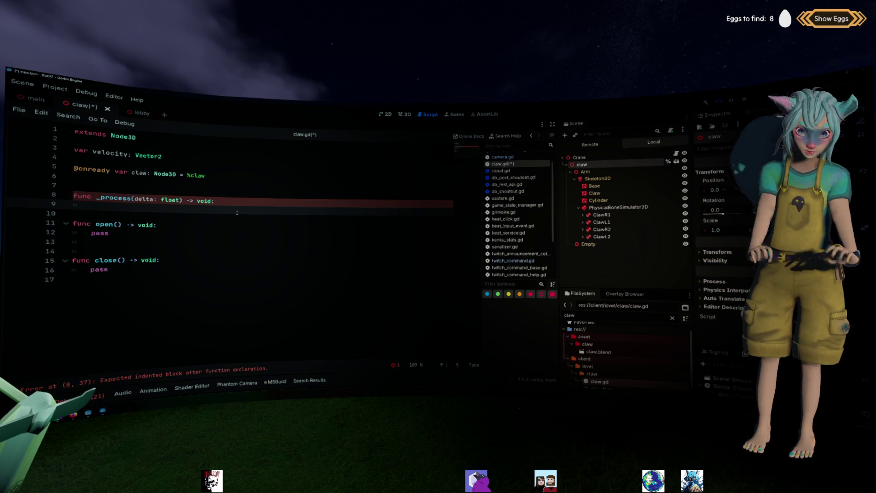
{"action": "key", "text": "Return"}
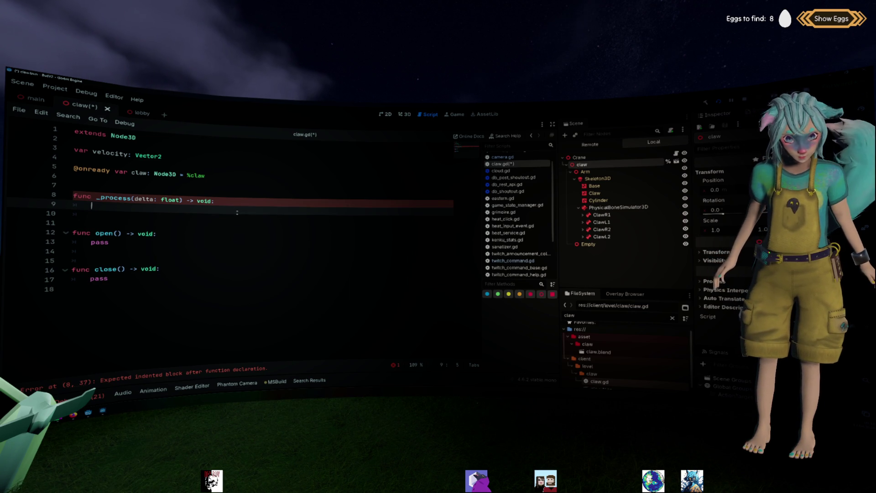
{"action": "type", "text": "velo"}
{"action": "key", "text": "Return"}
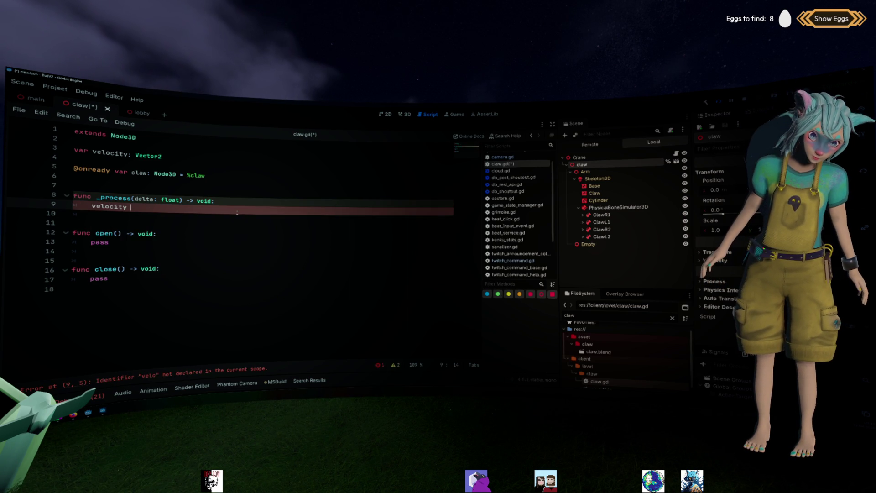
{"action": "type", "text": "x"}
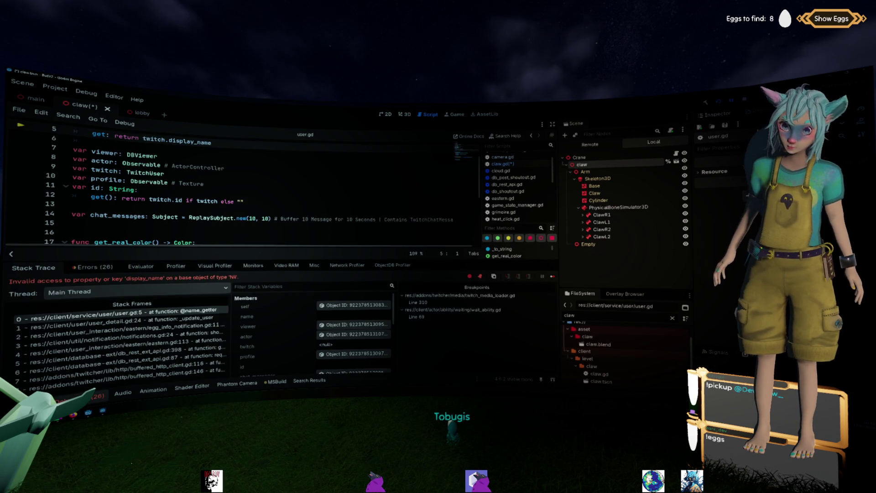
Inspect the egg_info_notification.gd and notifications.gd frames in the debugger stack trace.
{"action": "scroll", "coordinate": [264, 172], "scroll_direction": "up", "scroll_amount": 2}
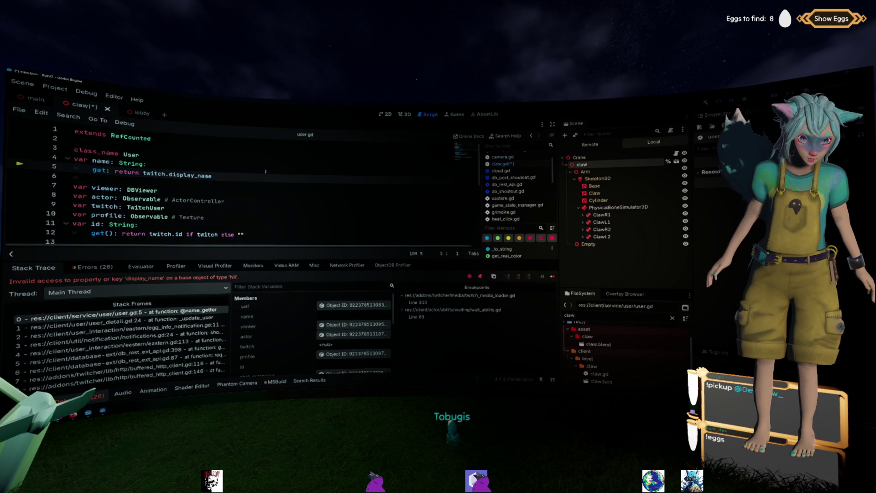
{"action": "double_click", "coordinate": [155, 174]}
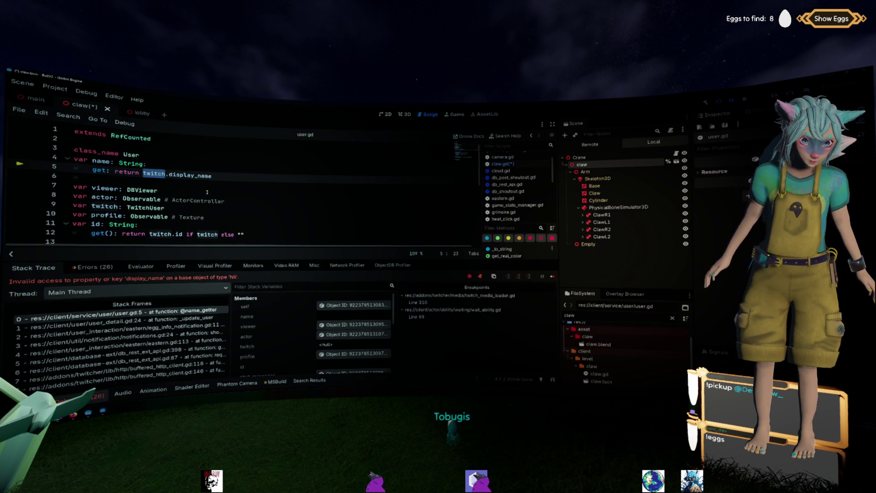
{"action": "left_click", "coordinate": [152, 314]}
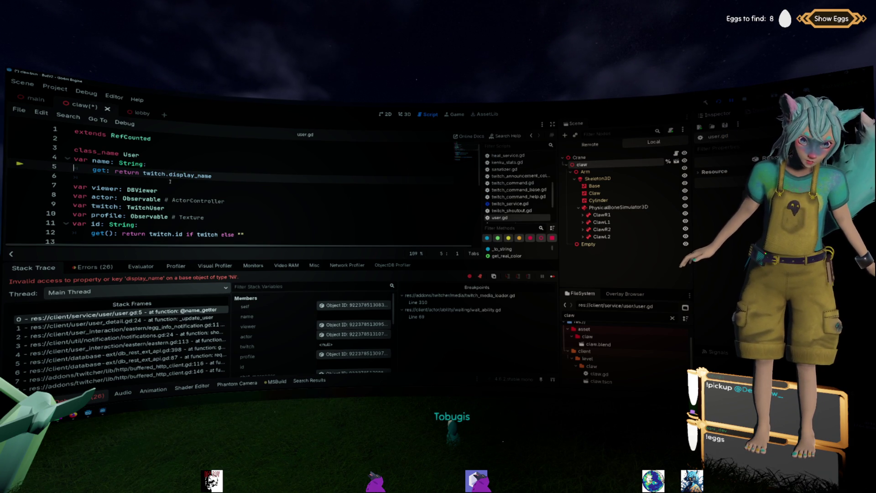
{"action": "left_click", "coordinate": [186, 327]}
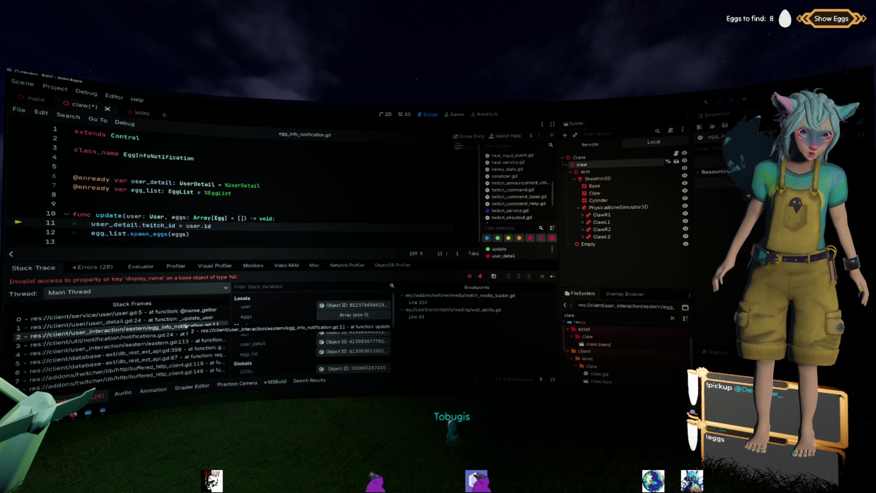
{"action": "left_click", "coordinate": [193, 335]}
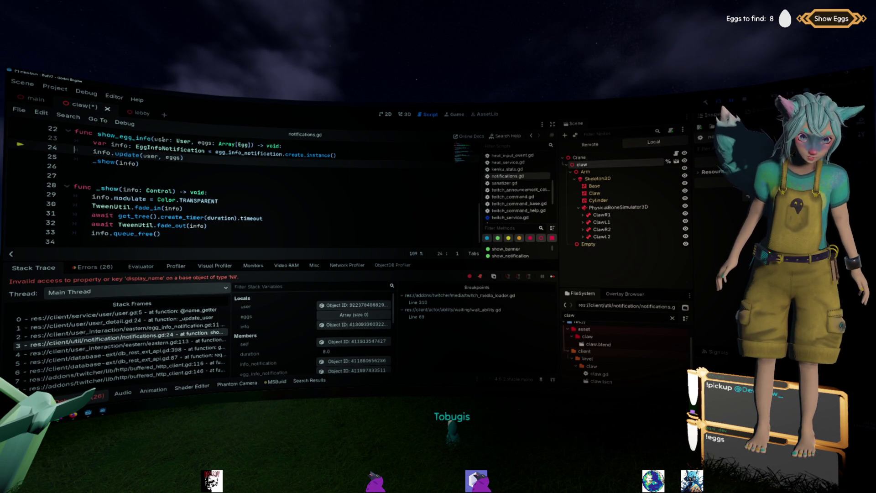
Continue to the next break and highlight the user parameter on notifications.gd line 22.
{"action": "mouse_move", "coordinate": [163, 140]}
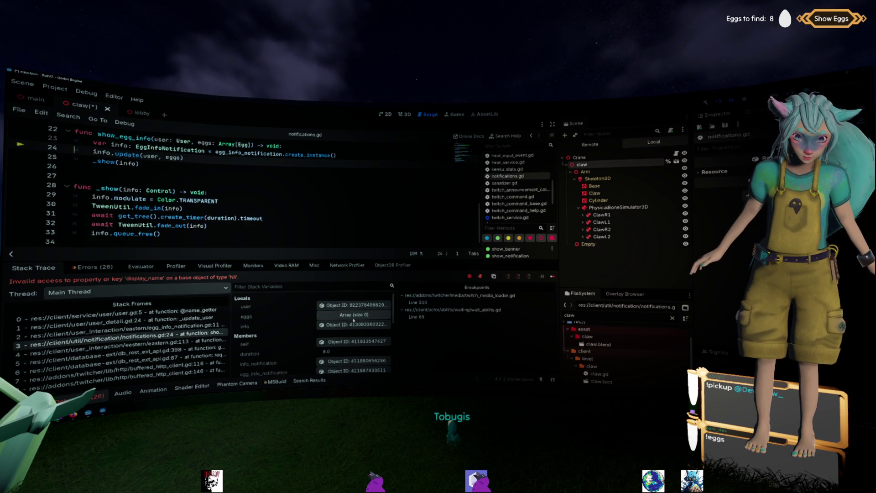
{"action": "key", "text": "F12"}
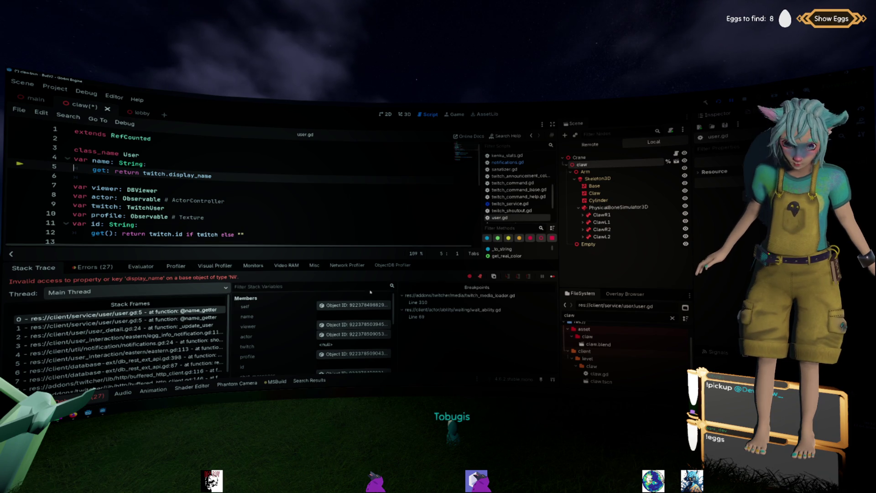
{"action": "key", "text": "F10"}
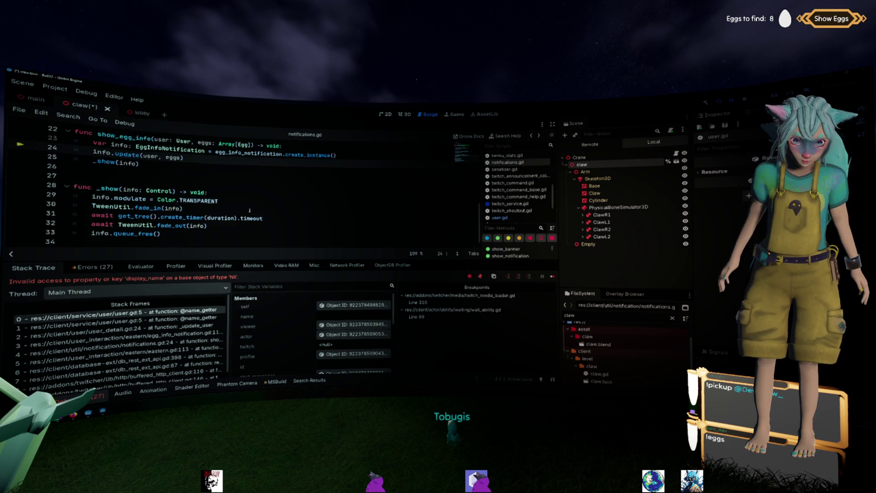
{"action": "scroll", "coordinate": [251, 214], "scroll_direction": "up", "scroll_amount": 2}
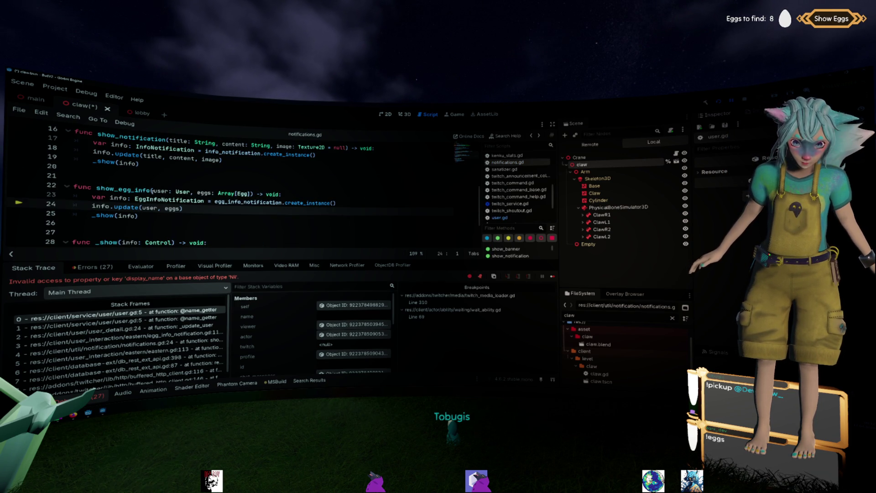
{"action": "left_click_drag", "start_coordinate": [152, 191], "coordinate": [168, 192]}
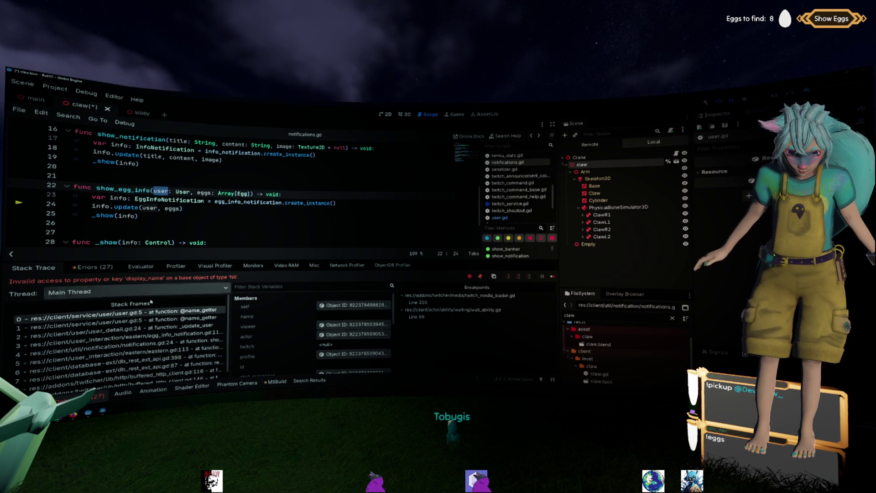
Walk the stack frames down to eastern.gd line 113 and check the user variable.
{"action": "left_click", "coordinate": [155, 319]}
{"action": "left_click", "coordinate": [167, 328]}
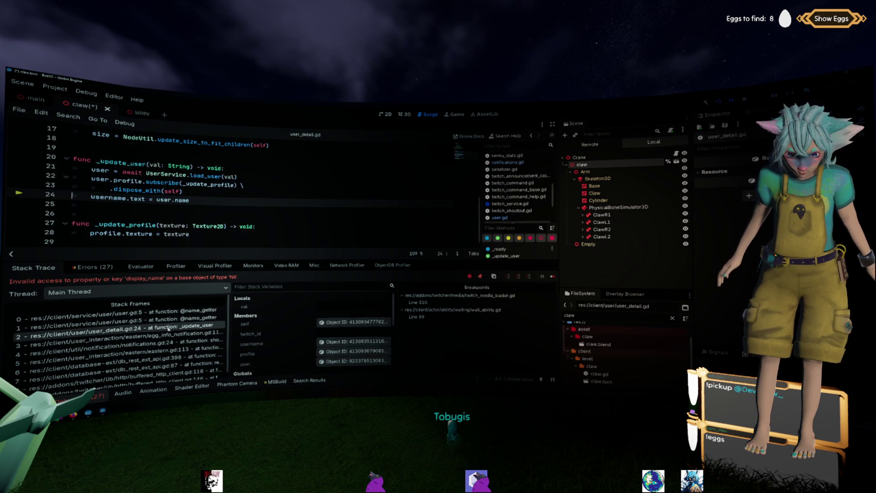
{"action": "left_click", "coordinate": [172, 335]}
{"action": "left_click", "coordinate": [174, 341]}
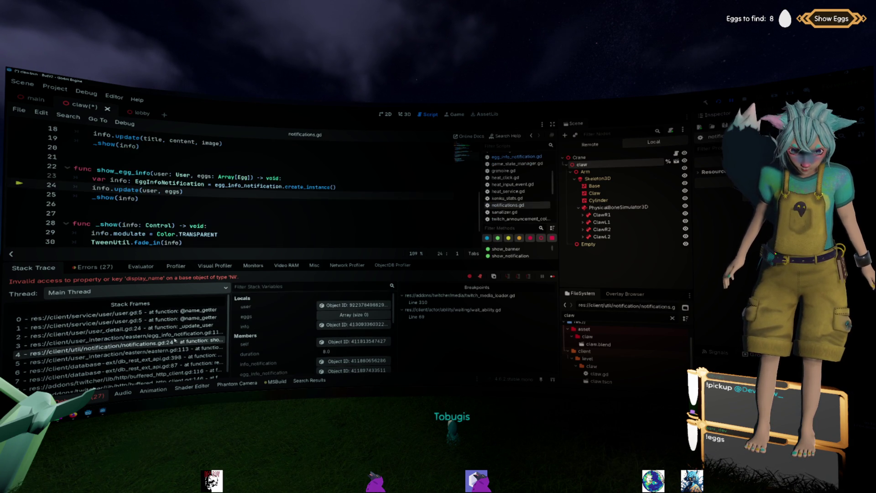
{"action": "left_click", "coordinate": [180, 350]}
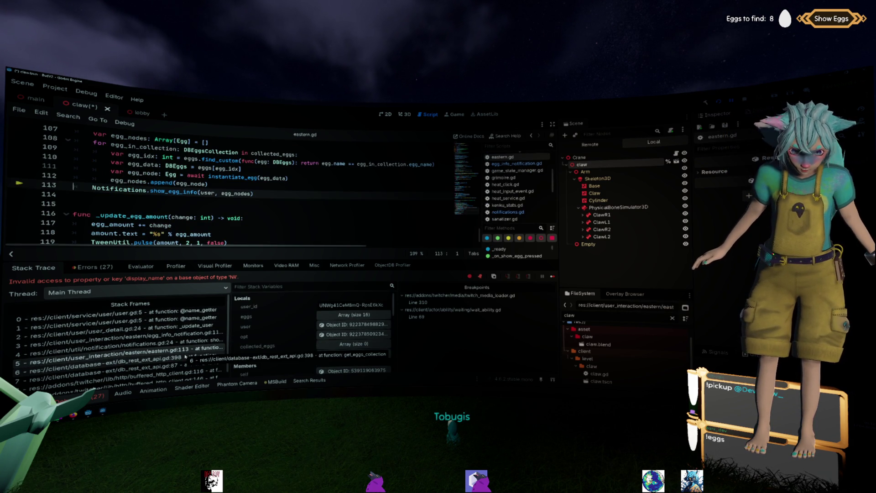
{"action": "double_click", "coordinate": [208, 192]}
{"action": "scroll", "coordinate": [208, 193], "scroll_direction": "up", "scroll_amount": 2}
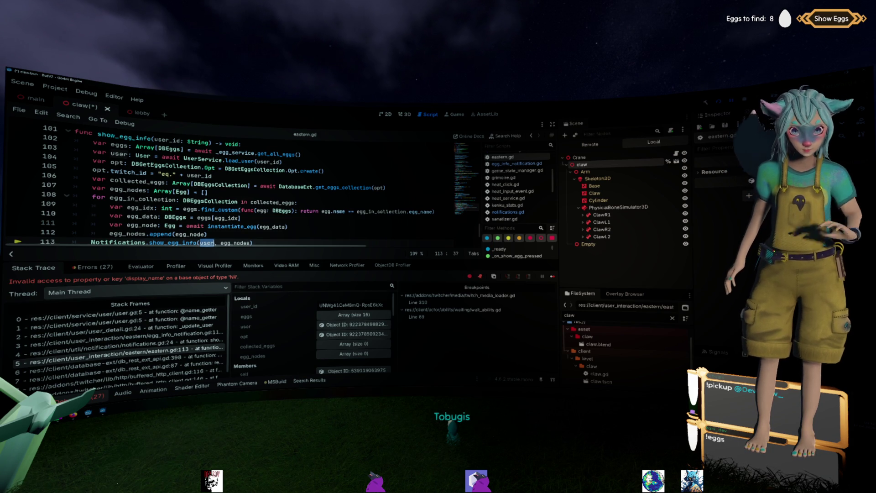
Add 'if not user: return' after the load_user line and save.
{"action": "left_click", "coordinate": [295, 162]}
{"action": "key", "text": "Return"}
{"action": "type", "text": "if u"}
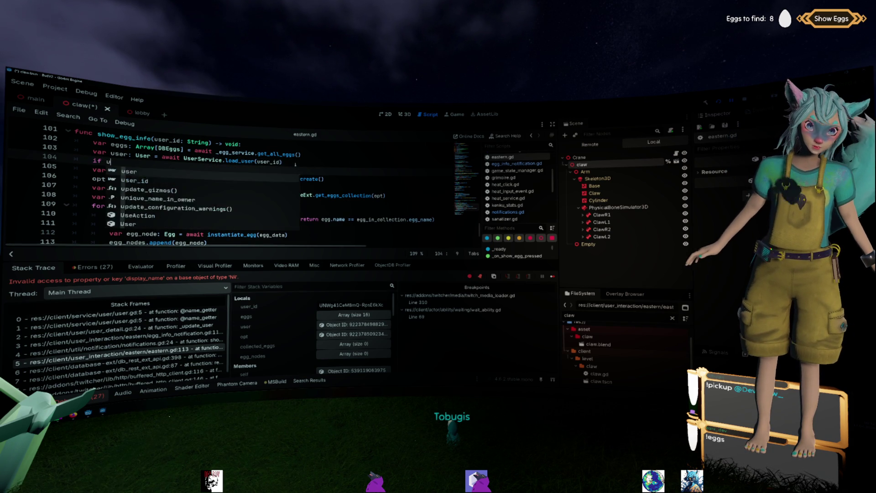
{"action": "key", "text": "BackSpace"}
{"action": "type", "text": "not user: retur"}
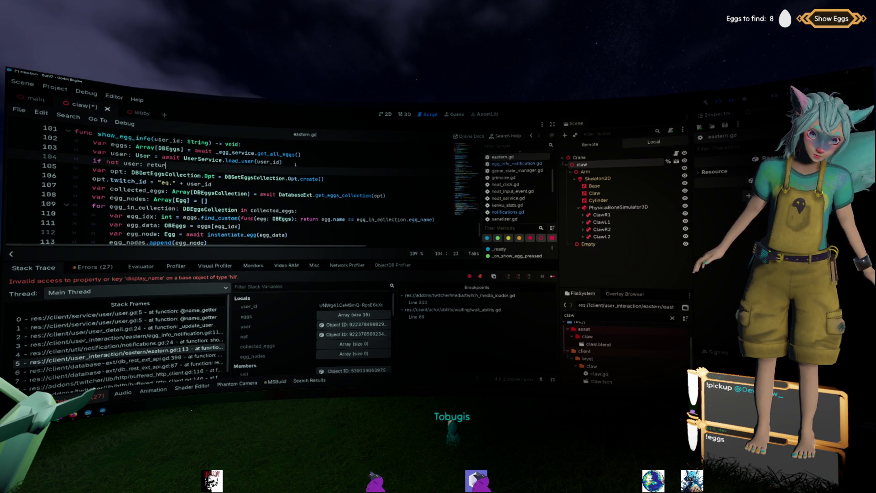
{"action": "type", "text": "n"}
{"action": "key", "text": "ctrl+s"}
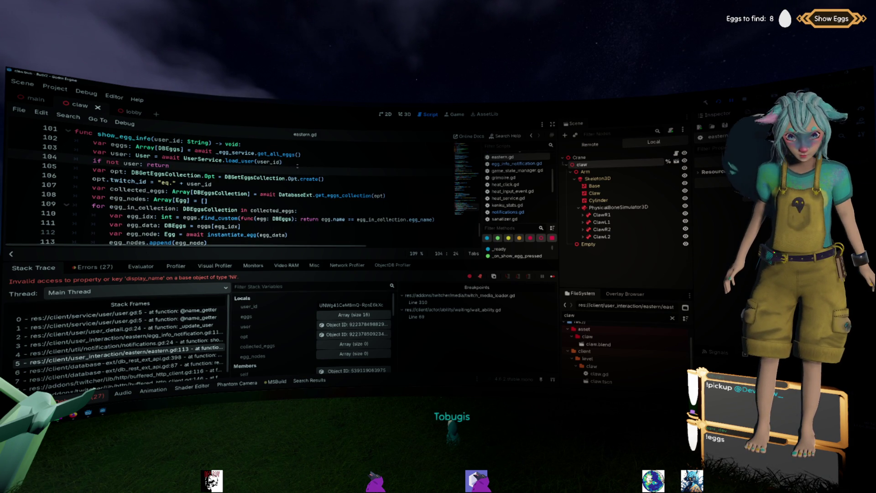
Review show_egg_info's user_id lookup, then select stack frame 0 and rebuild and rerun with F5.
{"action": "scroll", "coordinate": [301, 174], "scroll_direction": "up", "scroll_amount": 1}
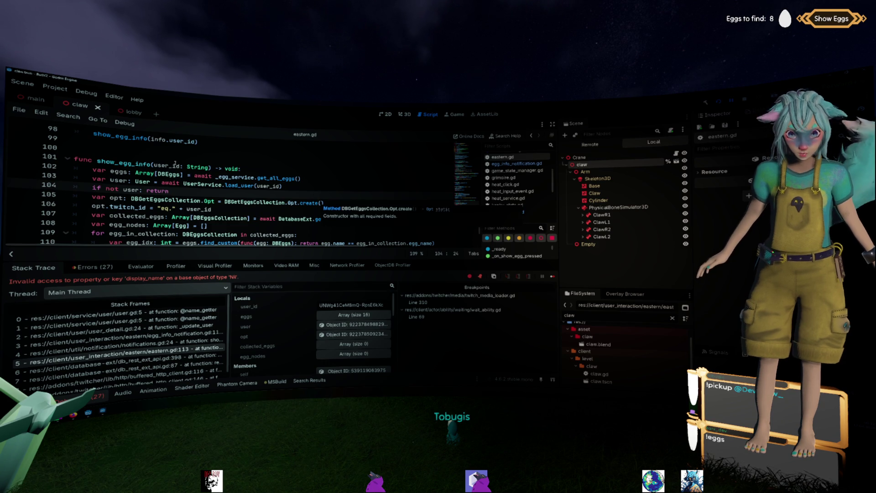
{"action": "double_click", "coordinate": [175, 164]}
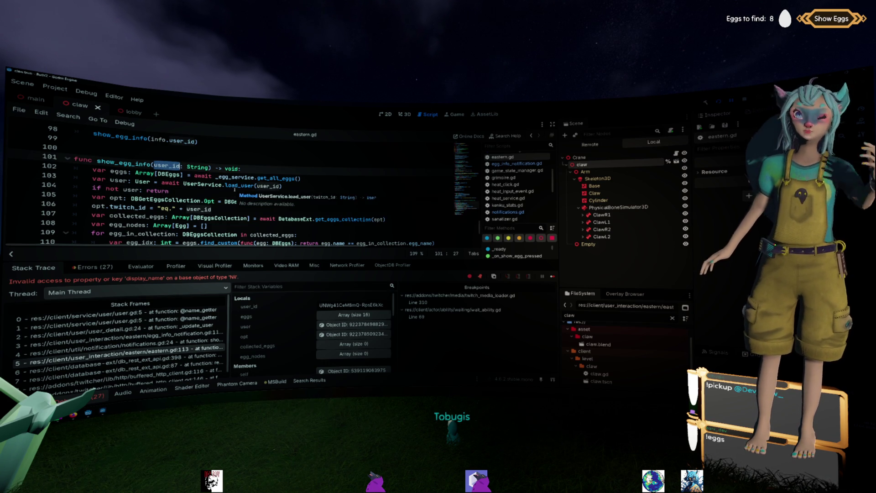
{"action": "double_click", "coordinate": [123, 162]}
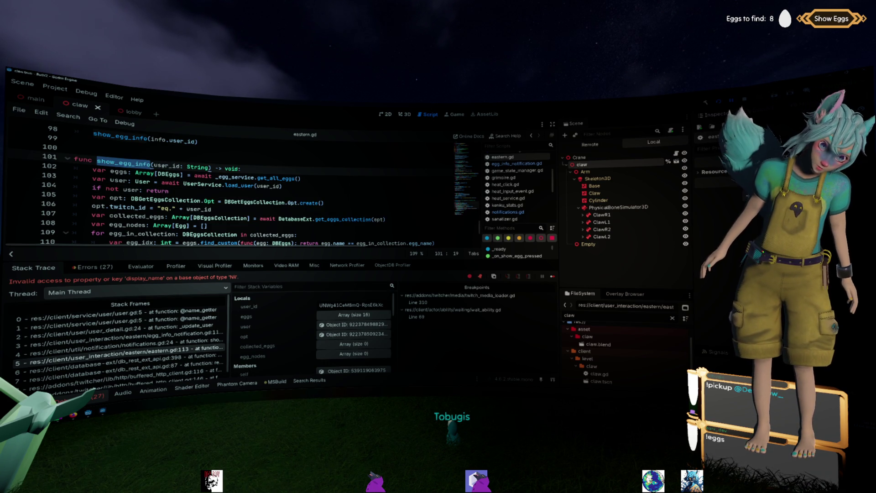
{"action": "double_click", "coordinate": [167, 165]}
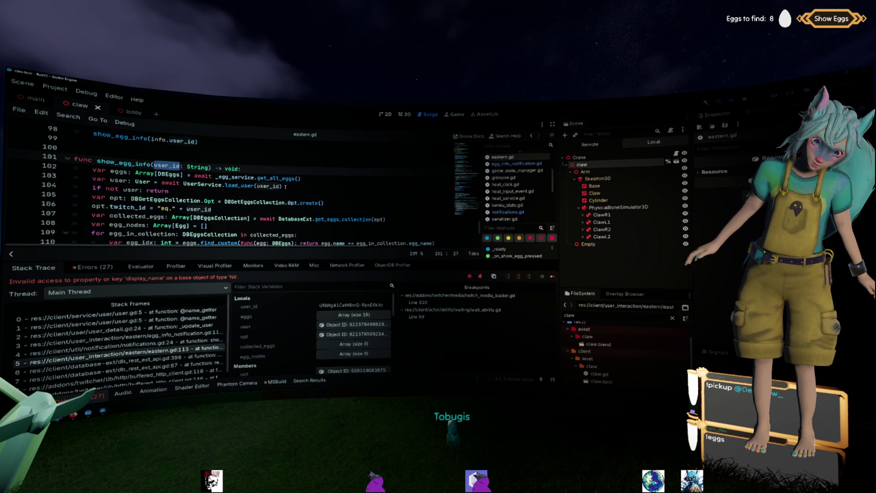
{"action": "mouse_move", "coordinate": [282, 186]}
{"action": "left_mouse_down"}
{"action": "mouse_move", "coordinate": [256, 176]}
{"action": "mouse_move", "coordinate": [249, 186]}
{"action": "mouse_move", "coordinate": [139, 182]}
{"action": "mouse_move", "coordinate": [159, 183]}
{"action": "left_mouse_up"}
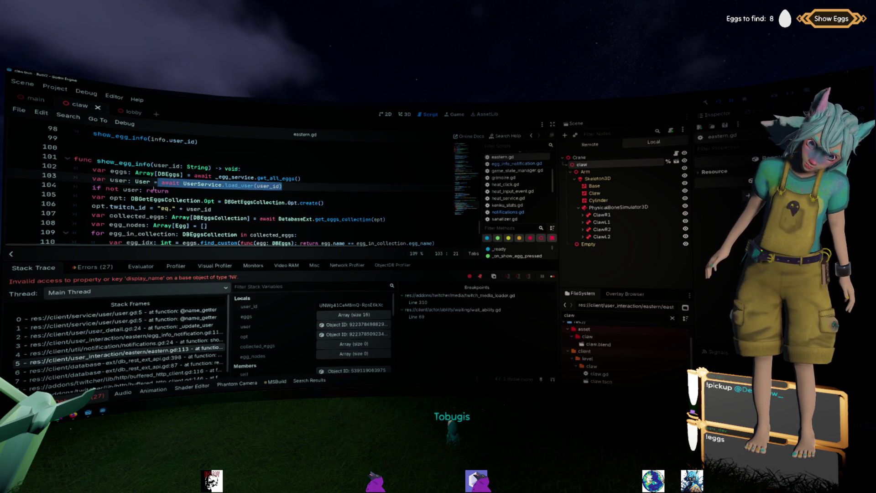
{"action": "left_click", "coordinate": [197, 192]}
{"action": "scroll", "coordinate": [214, 191], "scroll_direction": "down", "scroll_amount": 3}
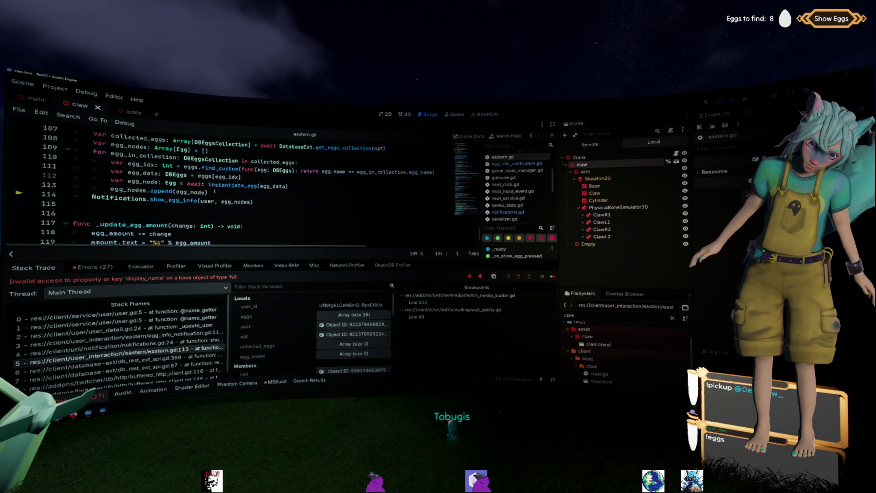
{"action": "scroll", "coordinate": [214, 191], "scroll_direction": "up", "scroll_amount": 3}
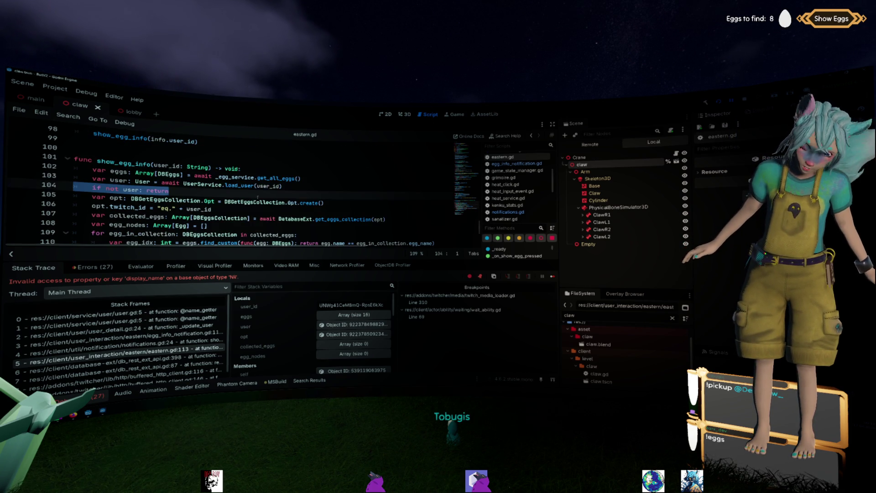
{"action": "left_click", "coordinate": [360, 186]}
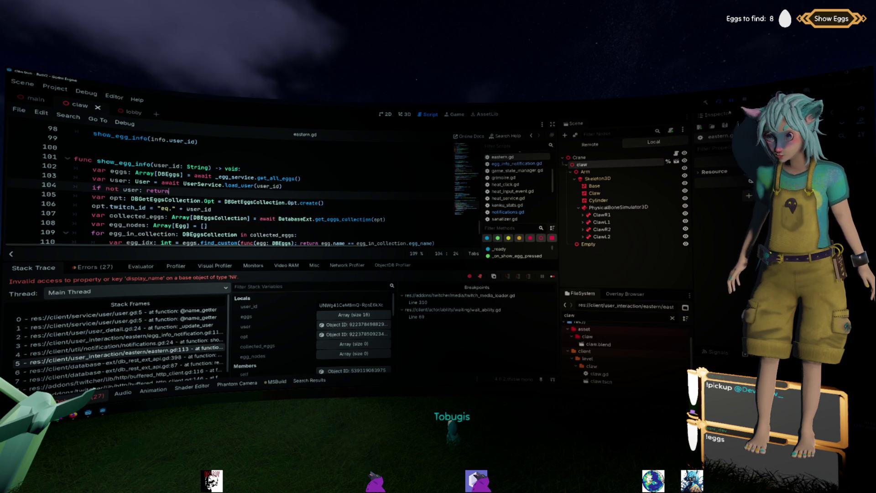
{"action": "left_click", "coordinate": [731, 101]}
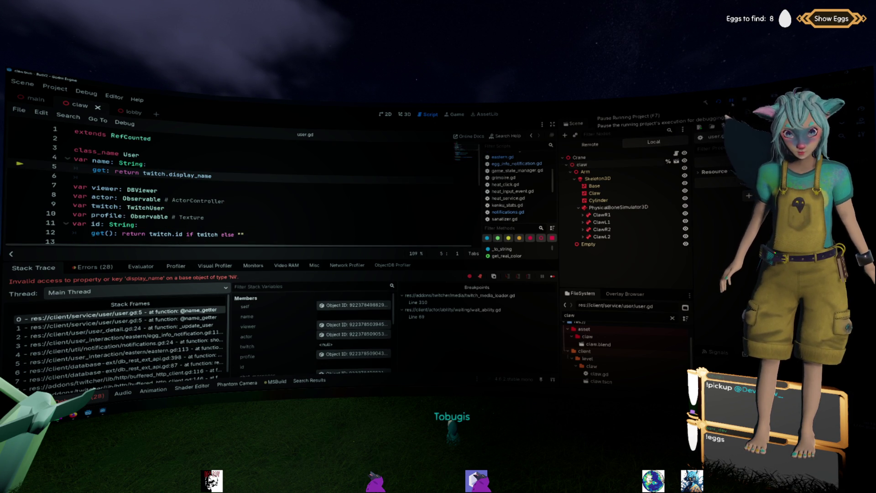
{"action": "key", "text": "F5"}
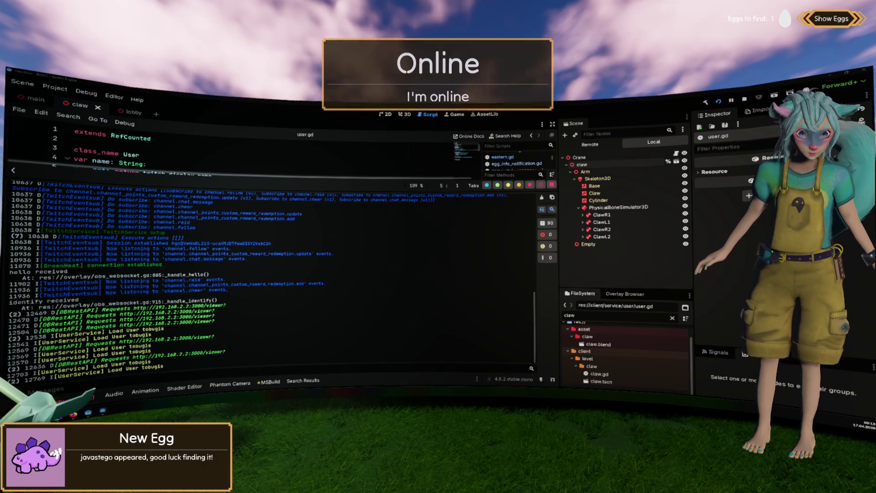
Close user.gd, the twitch scripts, user_repository.gd and the Dictionary, PhysicalBone3D, RegEx and String docs.
{"action": "mouse_move", "coordinate": [235, 248]}
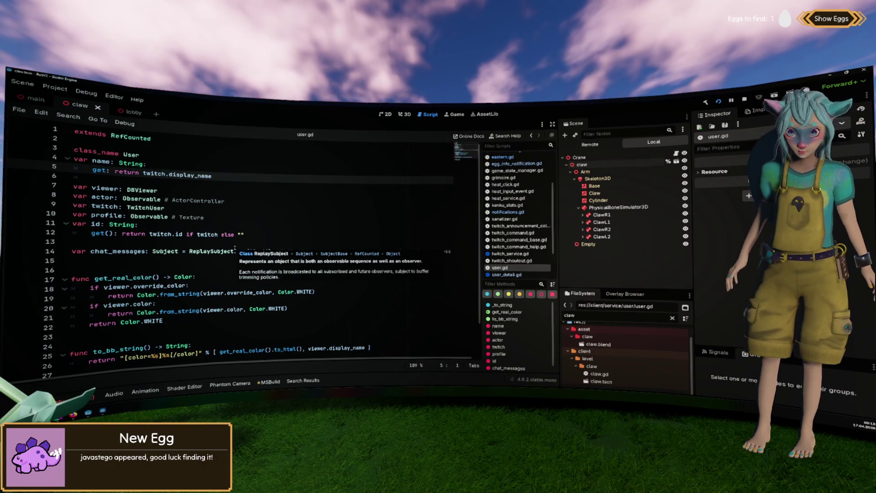
{"action": "left_click", "coordinate": [308, 206]}
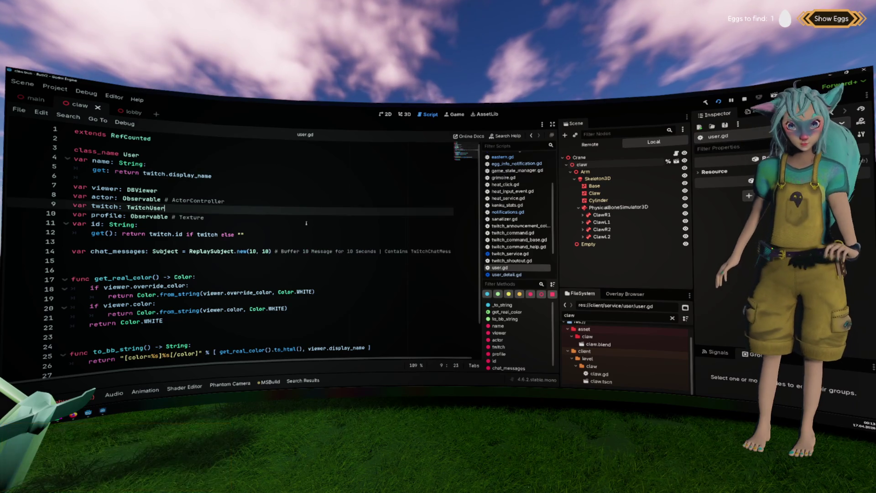
{"action": "scroll", "coordinate": [308, 223], "scroll_direction": "down", "scroll_amount": 1}
{"action": "scroll", "coordinate": [308, 223], "scroll_direction": "up", "scroll_amount": 1}
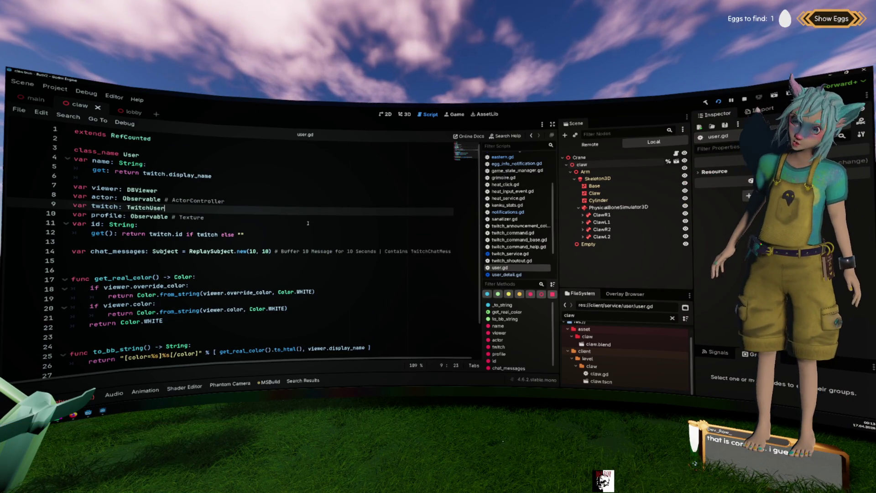
{"action": "scroll", "coordinate": [338, 213], "scroll_direction": "down", "scroll_amount": 3}
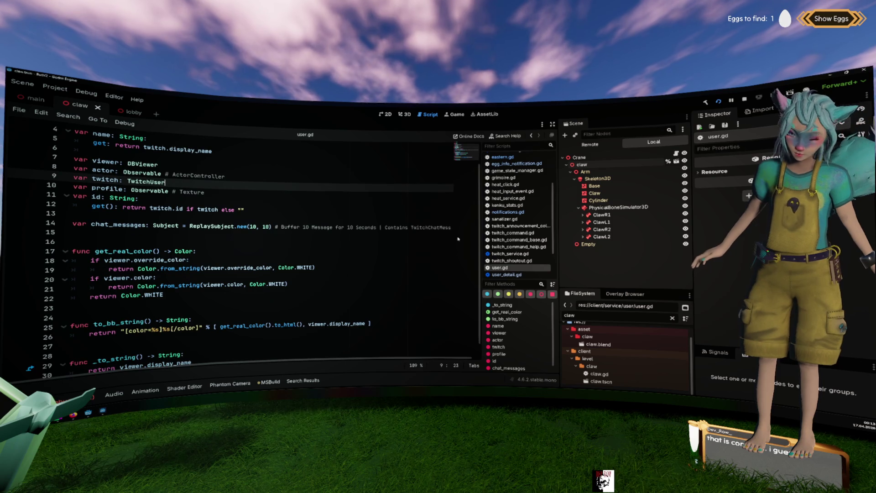
{"action": "middle_click", "coordinate": [524, 267]}
{"action": "scroll", "coordinate": [524, 266], "scroll_direction": "up", "scroll_amount": 2}
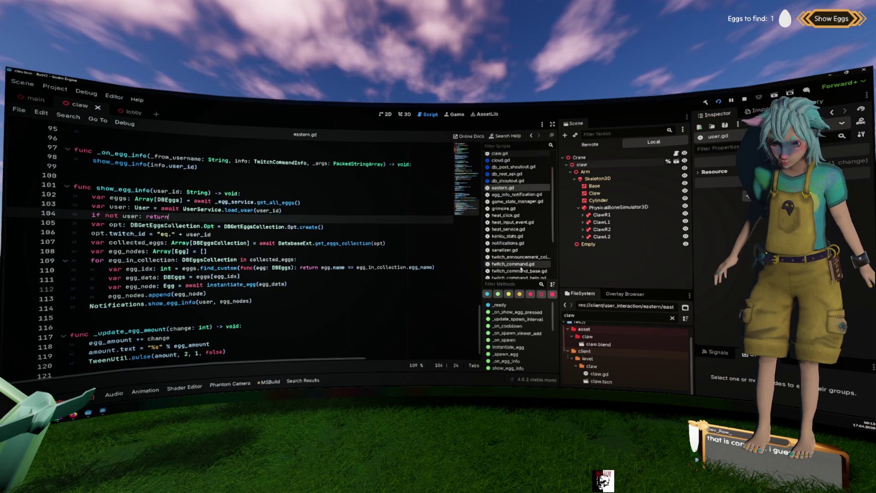
{"action": "middle_click", "coordinate": [531, 265]}
{"action": "middle_click", "coordinate": [531, 266]}
{"action": "middle_click", "coordinate": [530, 266]}
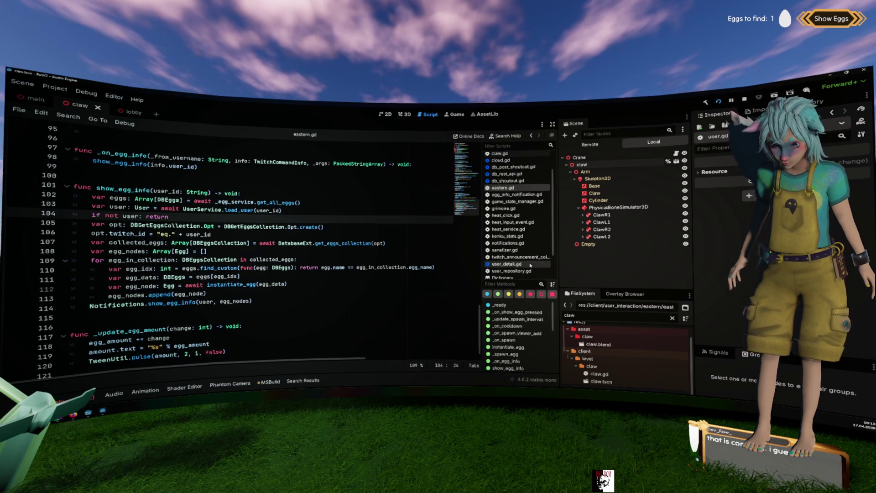
{"action": "middle_click", "coordinate": [532, 258]}
{"action": "middle_click", "coordinate": [530, 265]}
{"action": "middle_click", "coordinate": [530, 266]}
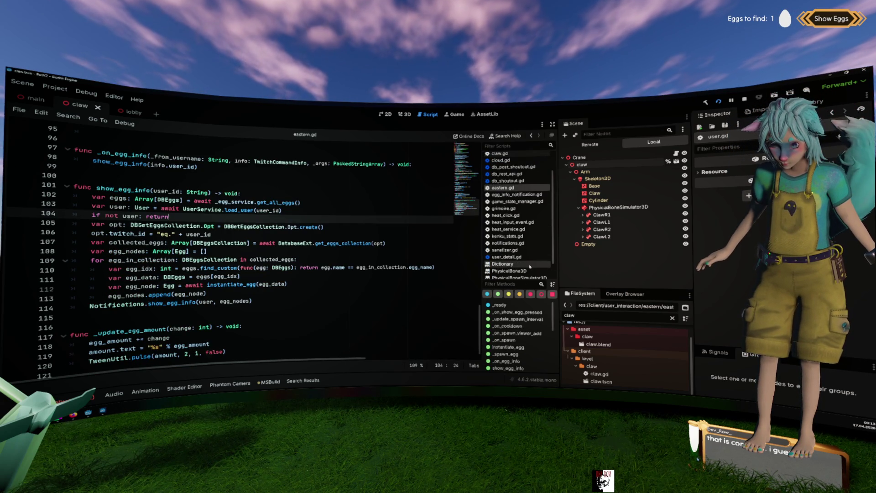
{"action": "middle_click", "coordinate": [530, 266]}
{"action": "middle_click", "coordinate": [530, 267]}
{"action": "middle_click", "coordinate": [529, 273]}
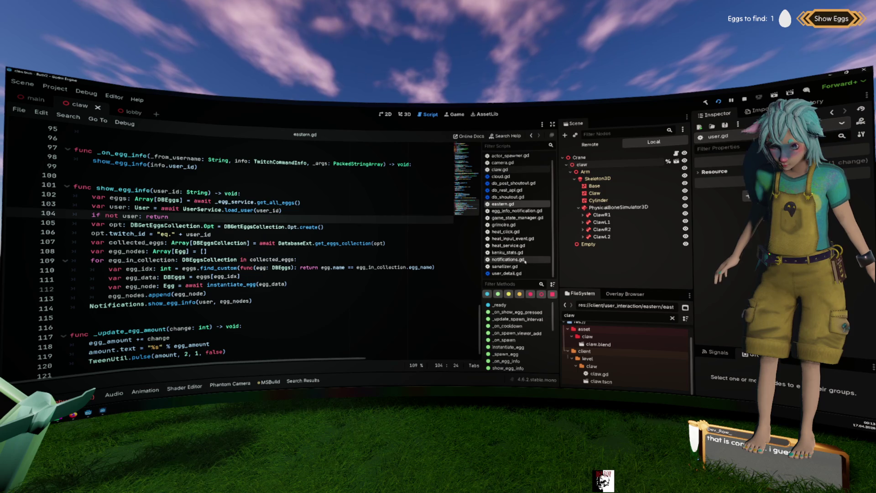
Close notifications, kenku_stats, heat_*, grimoire, game_state_manager, egg_info_notification, eastern and db_* scripts.
{"action": "middle_click", "coordinate": [524, 260]}
{"action": "middle_click", "coordinate": [524, 258]}
{"action": "middle_click", "coordinate": [523, 252]}
{"action": "middle_click", "coordinate": [521, 245]}
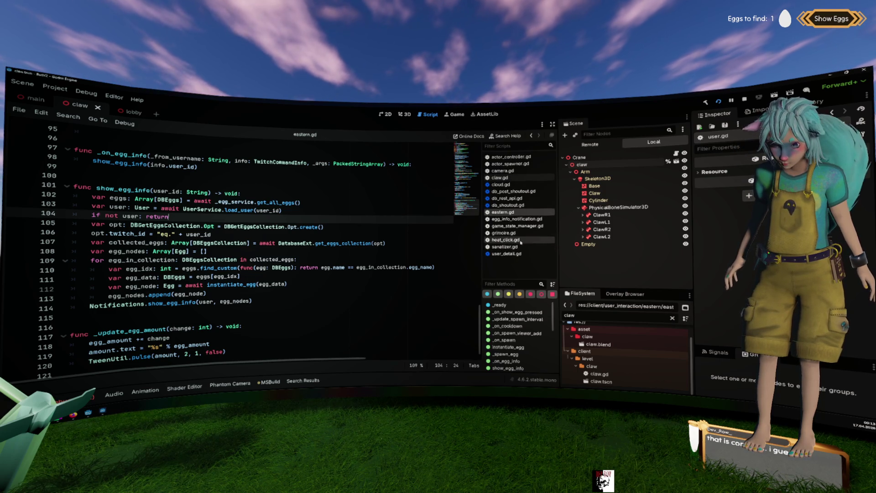
{"action": "middle_click", "coordinate": [519, 237]}
{"action": "middle_click", "coordinate": [519, 233]}
{"action": "middle_click", "coordinate": [517, 226]}
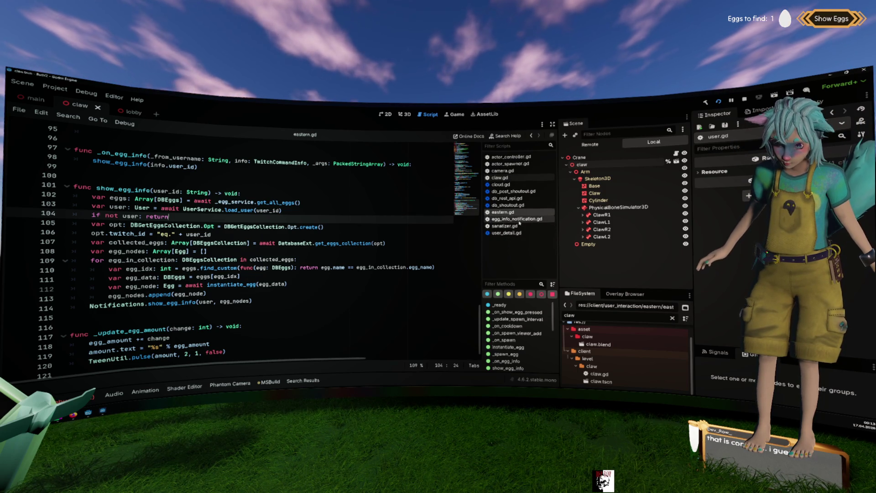
{"action": "middle_click", "coordinate": [516, 219]}
{"action": "middle_click", "coordinate": [515, 213]}
{"action": "middle_click", "coordinate": [510, 205]}
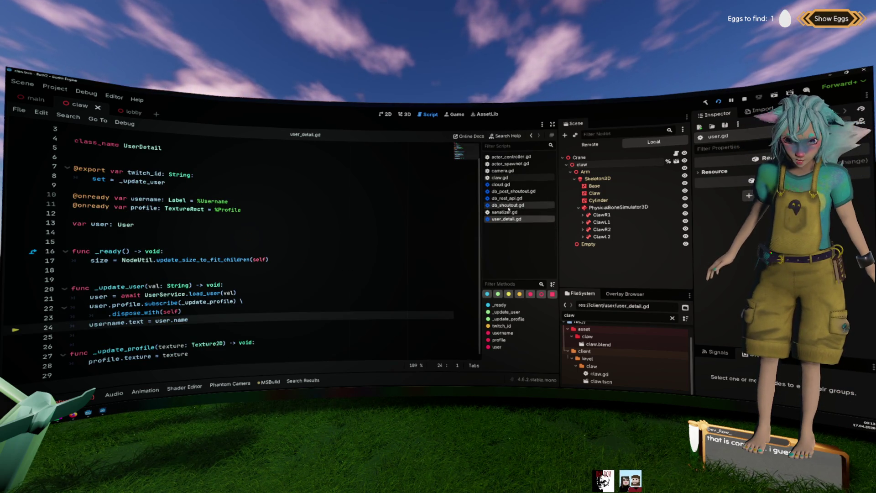
{"action": "middle_click", "coordinate": [508, 198]}
{"action": "middle_click", "coordinate": [507, 191]}
{"action": "middle_click", "coordinate": [506, 184]}
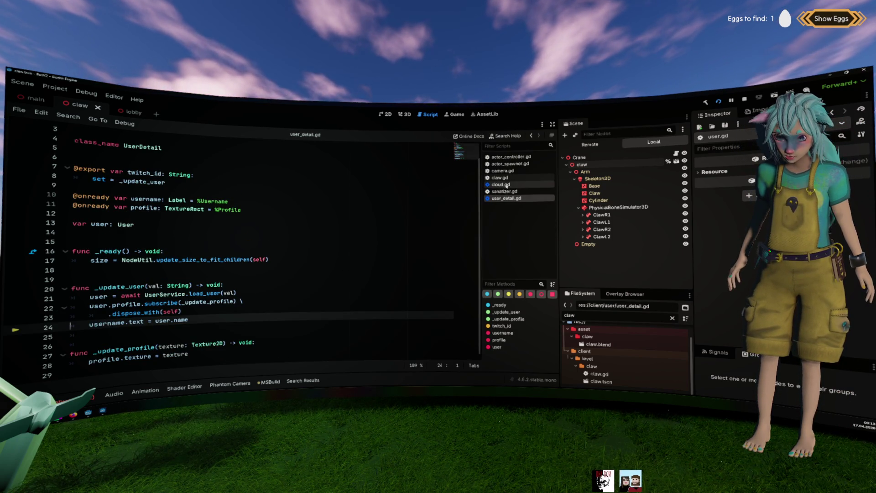
Write claw.position.x += velocity.x * delta as the body of _process in claw.gd and save.
{"action": "left_click", "coordinate": [504, 178]}
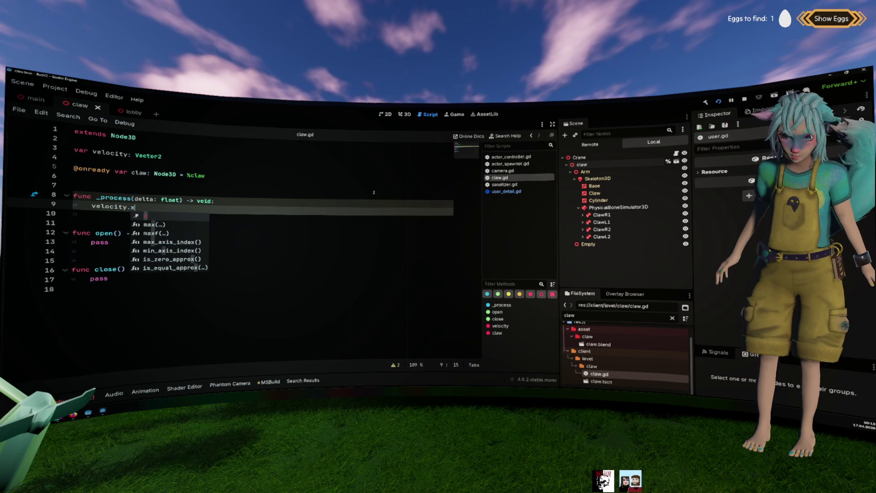
{"action": "left_click", "coordinate": [344, 210]}
{"action": "type", "text": "="}
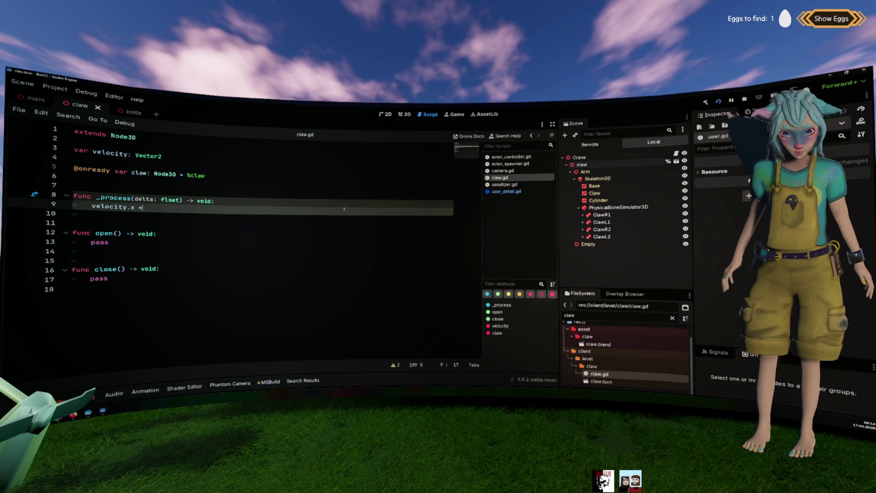
{"action": "type", "text": "delta"}
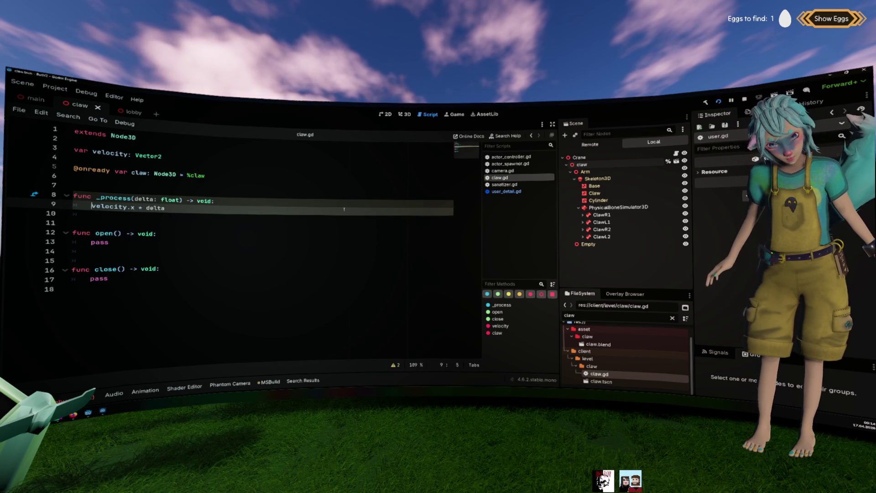
{"action": "key", "text": "Home"}
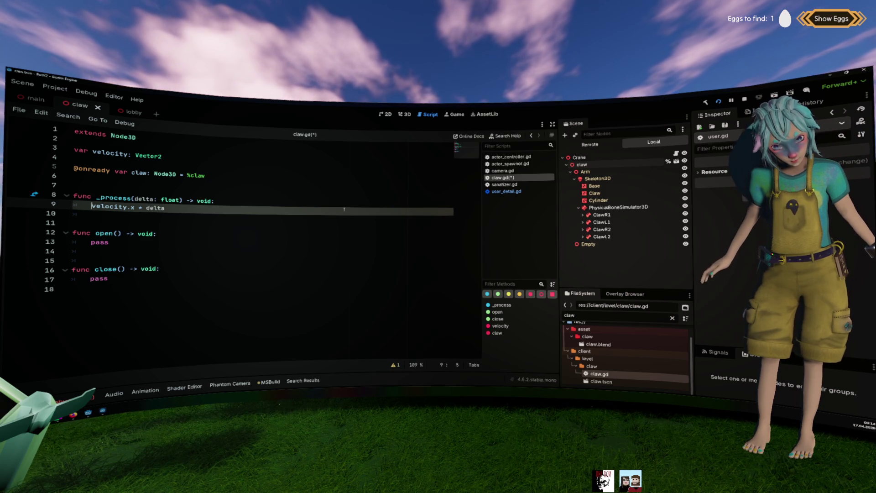
{"action": "left_click", "coordinate": [579, 163]}
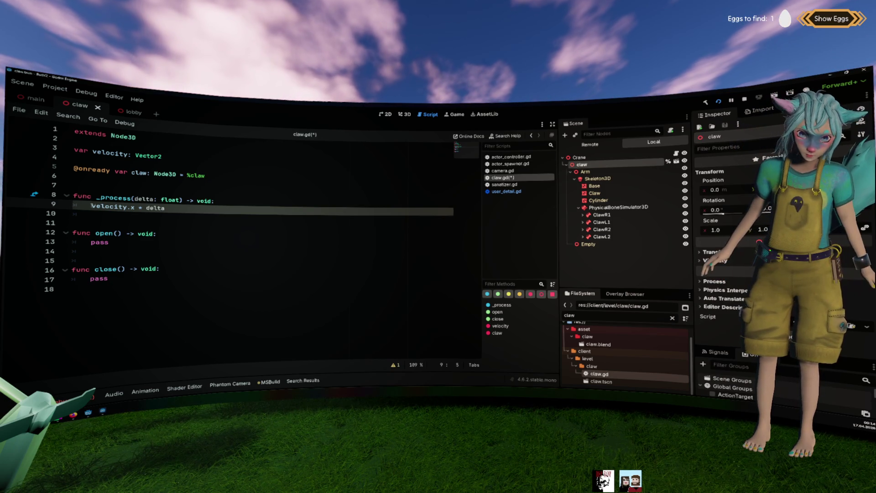
{"action": "type", "text": "claw.position "}
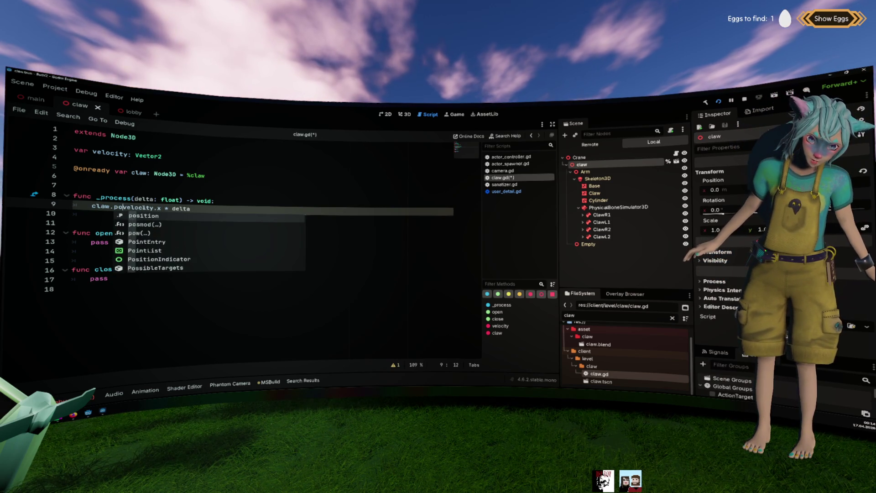
{"action": "type", "text": ".x "}
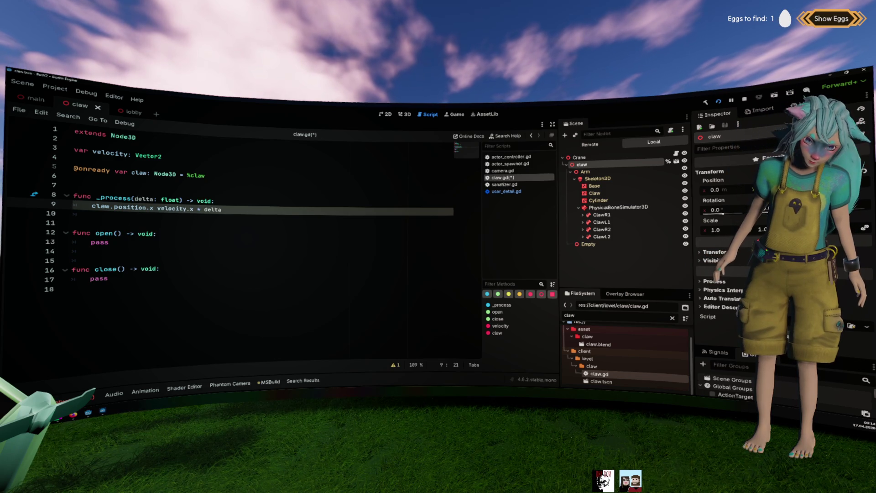
{"action": "type", "text": "+="}
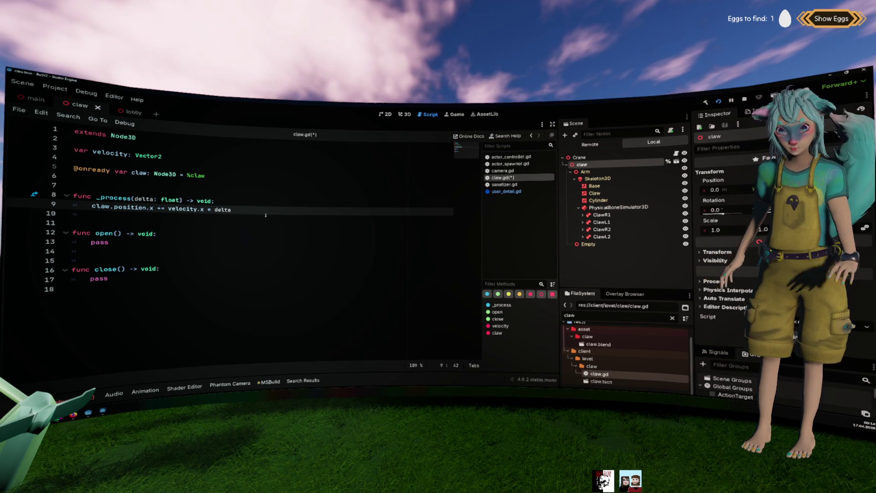
{"action": "key", "text": "ctrl+s"}
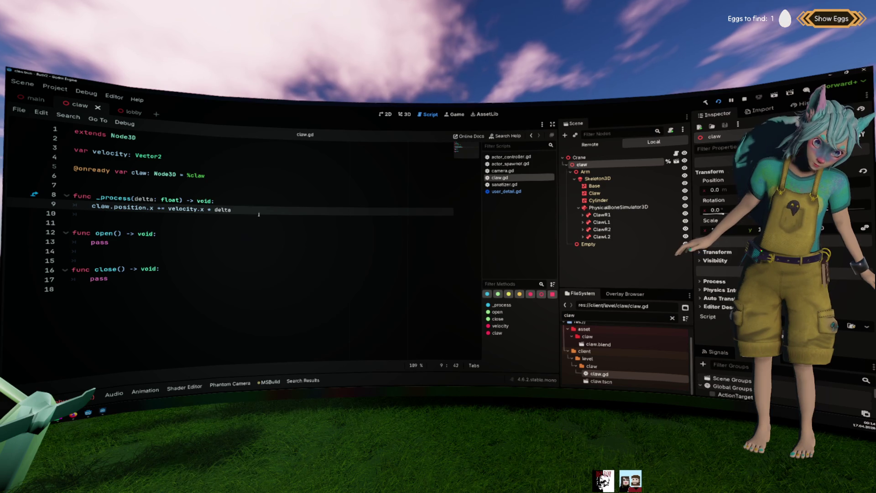
{"action": "mouse_move", "coordinate": [257, 213]}
{"action": "left_mouse_down"}
{"action": "mouse_move", "coordinate": [75, 207]}
{"action": "mouse_move", "coordinate": [91, 206]}
{"action": "left_mouse_up"}
{"action": "double_click", "coordinate": [130, 208]}
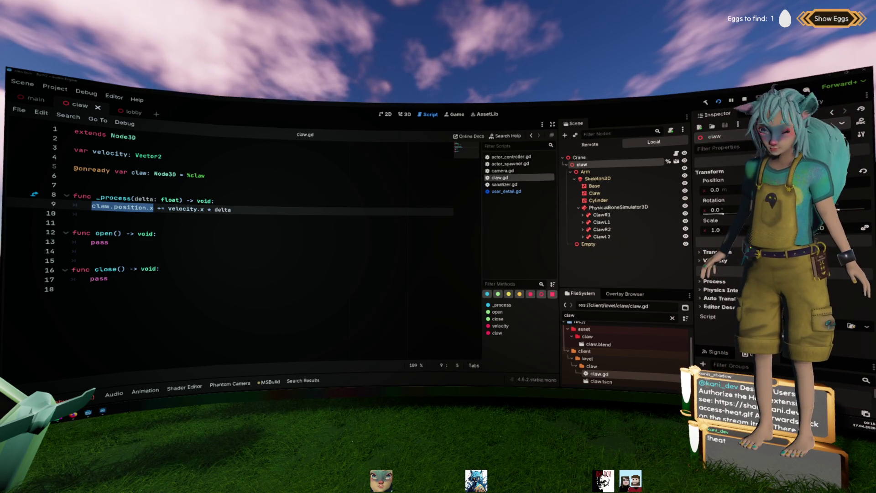
{"action": "left_click", "coordinate": [267, 210]}
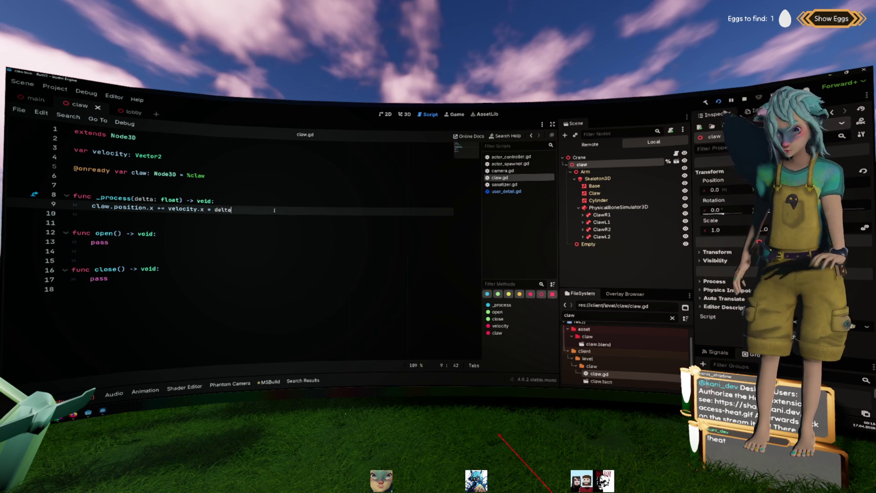
Create claw_game in the claw folder as a 3D Scene with a ClawGame root.
{"action": "key", "text": "ctrl+F2"}
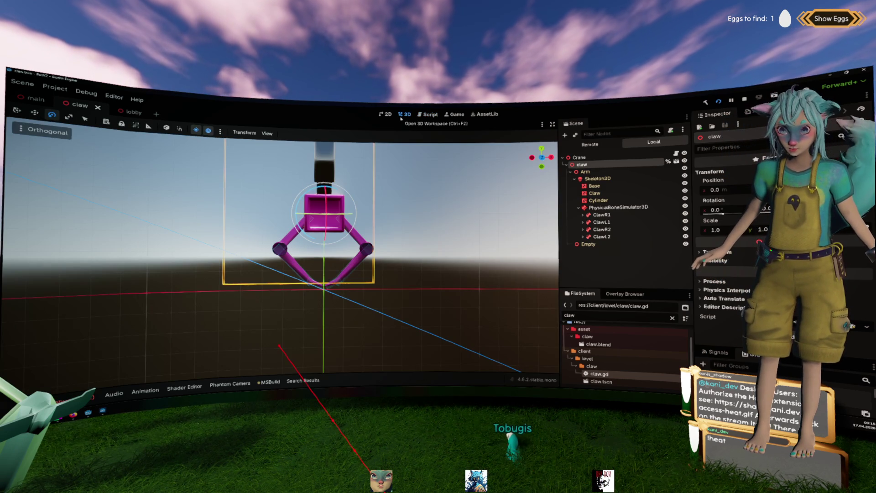
{"action": "left_click", "coordinate": [389, 162]}
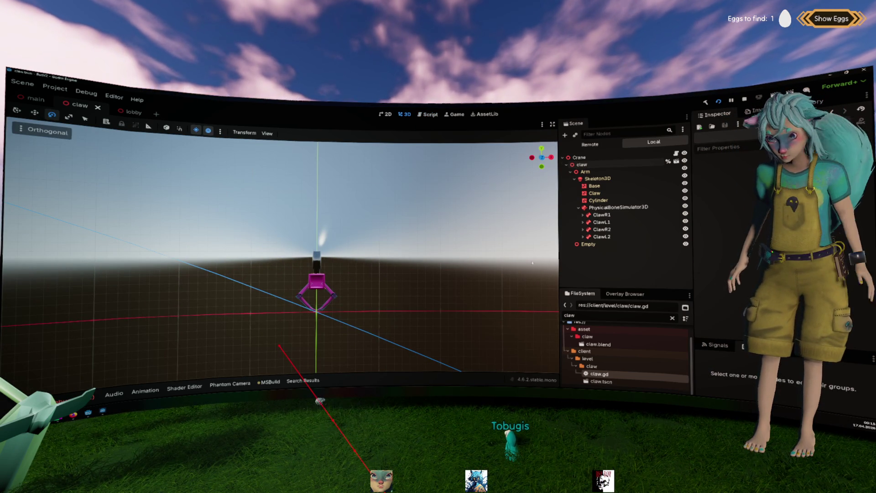
{"action": "right_click", "coordinate": [613, 366]}
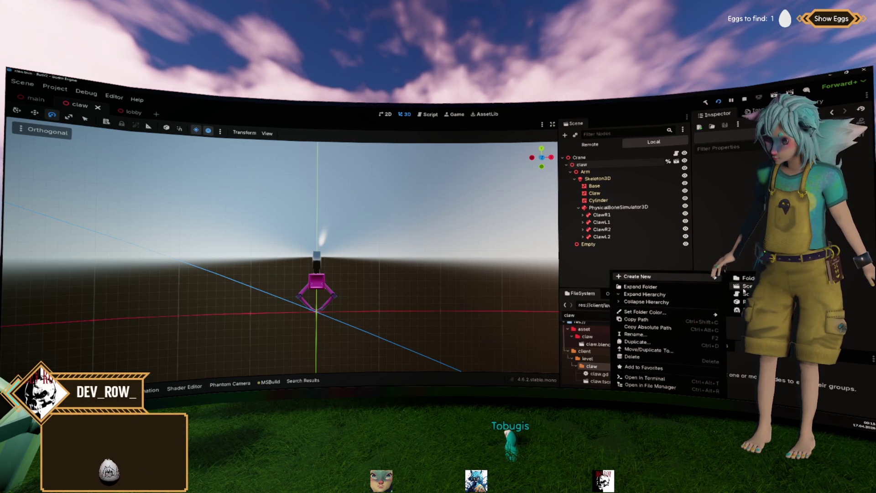
{"action": "left_click", "coordinate": [743, 288]}
{"action": "type", "text": "glaw"}
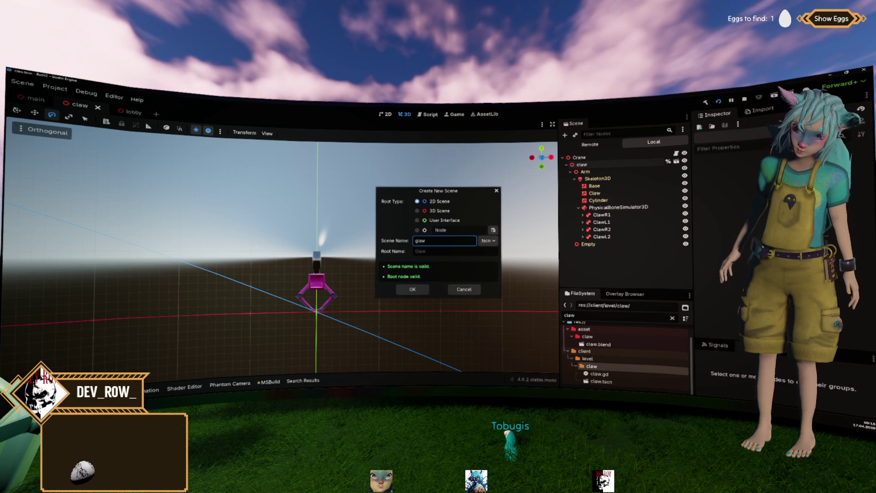
{"action": "key", "text": "BackSpace"}
{"action": "key", "text": "BackSpace"}
{"action": "type", "text": "claw_game"}
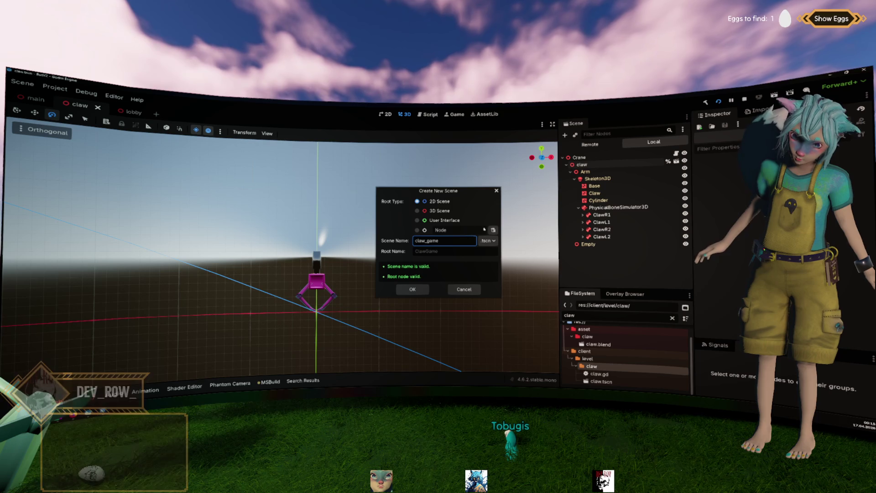
{"action": "left_click", "coordinate": [439, 211]}
{"action": "left_click", "coordinate": [412, 288]}
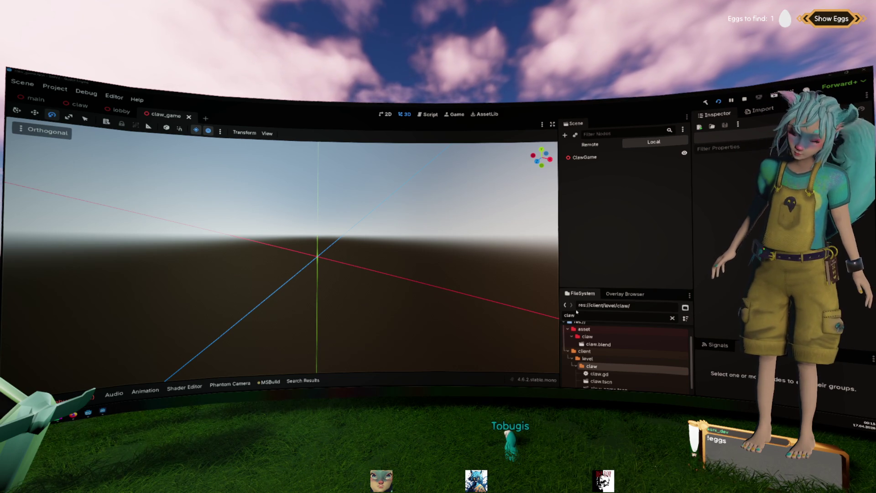
Instance claw.tscn as a child of the ClawGame root.
{"action": "scroll", "coordinate": [639, 352], "scroll_direction": "down", "scroll_amount": 1}
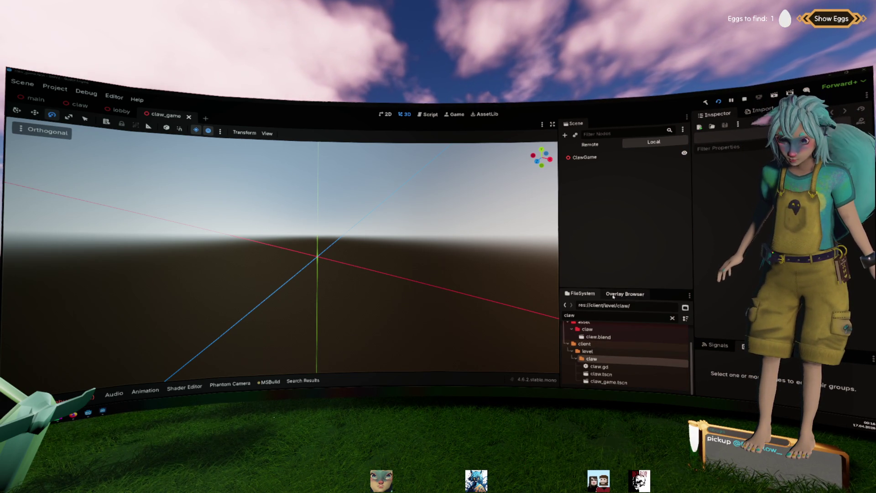
{"action": "left_click_drag", "start_coordinate": [615, 290], "coordinate": [616, 214]}
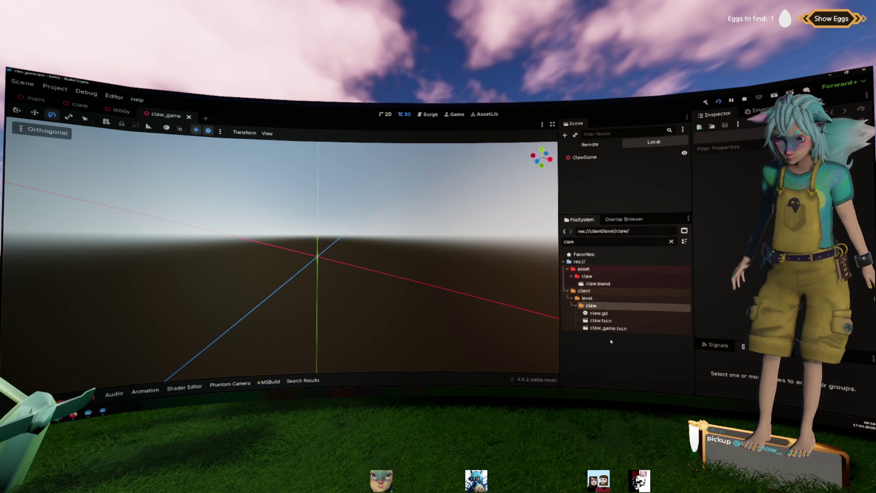
{"action": "left_click_drag", "start_coordinate": [601, 320], "coordinate": [584, 176]}
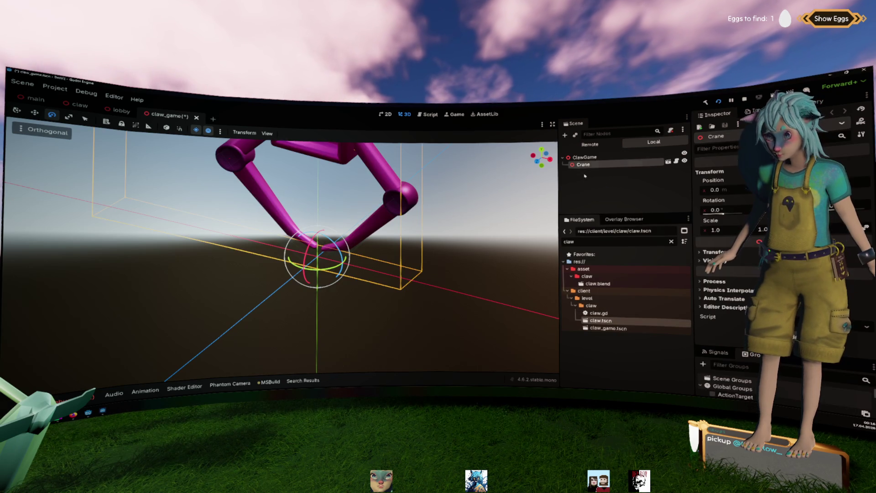
Add a PhantomCamera3D under ClawGame and move it about 7.9 units along Z.
{"action": "right_click", "coordinate": [609, 157]}
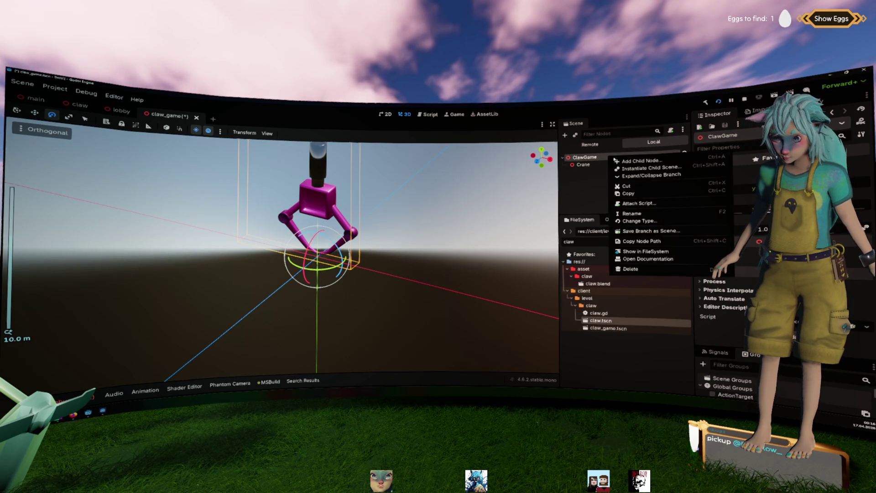
{"action": "left_click", "coordinate": [626, 160]}
{"action": "key", "text": "BackSpace"}
{"action": "key", "text": "BackSpace"}
{"action": "key", "text": "BackSpace"}
{"action": "type", "text": "phantom"}
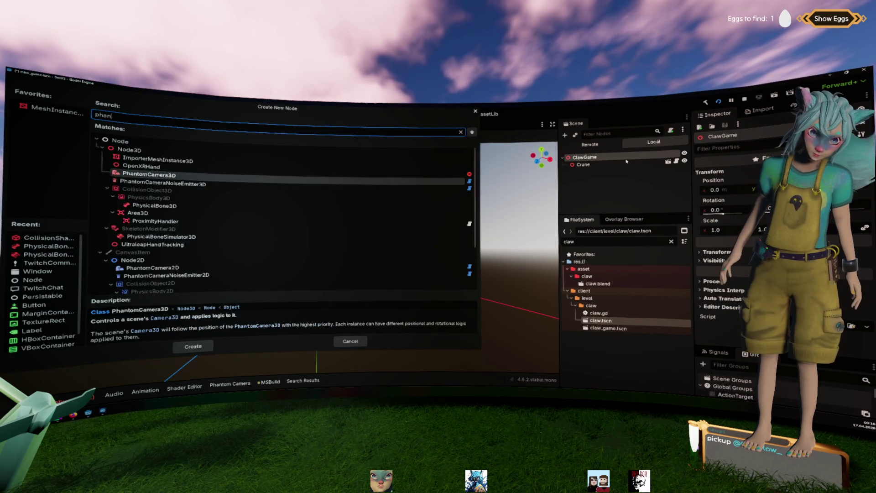
{"action": "key", "text": "Return"}
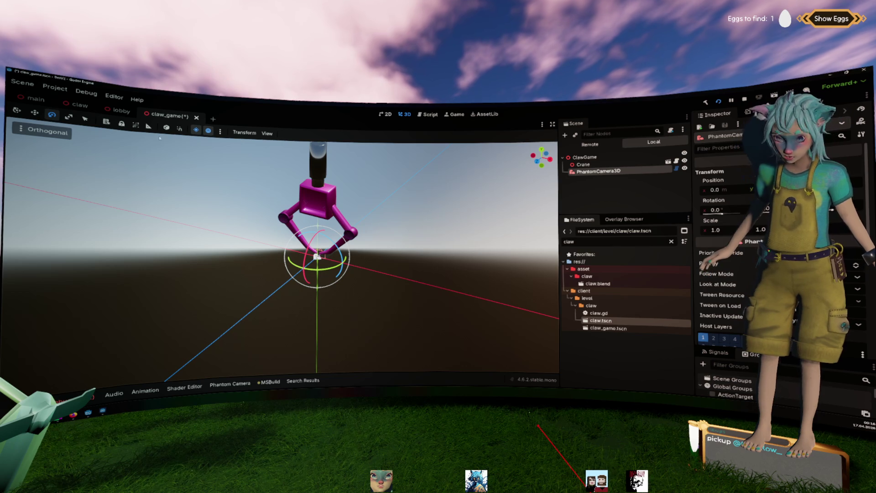
{"action": "left_click", "coordinate": [34, 113]}
{"action": "mouse_move", "coordinate": [286, 262]}
{"action": "left_mouse_down"}
{"action": "mouse_move", "coordinate": [265, 267]}
{"action": "mouse_move", "coordinate": [216, 317]}
{"action": "mouse_move", "coordinate": [362, 216]}
{"action": "mouse_move", "coordinate": [384, 213]}
{"action": "mouse_move", "coordinate": [308, 245]}
{"action": "left_mouse_up"}
{"action": "scroll", "coordinate": [385, 213], "scroll_direction": "up", "scroll_amount": 2}
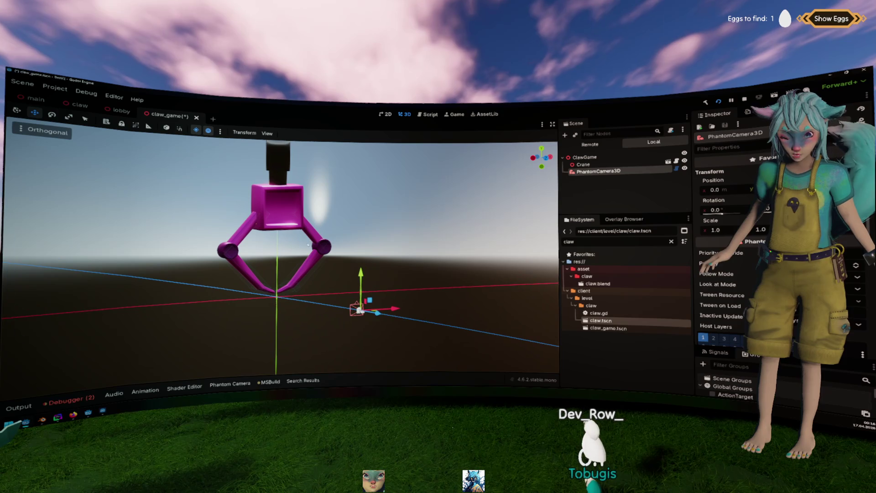
{"action": "scroll", "coordinate": [315, 256], "scroll_direction": "down", "scroll_amount": 3}
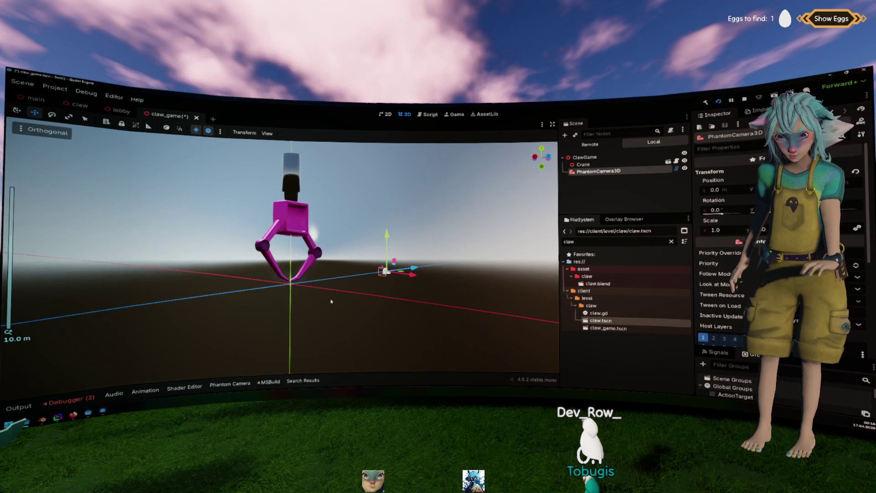
{"action": "scroll", "coordinate": [317, 312], "scroll_direction": "up", "scroll_amount": 2}
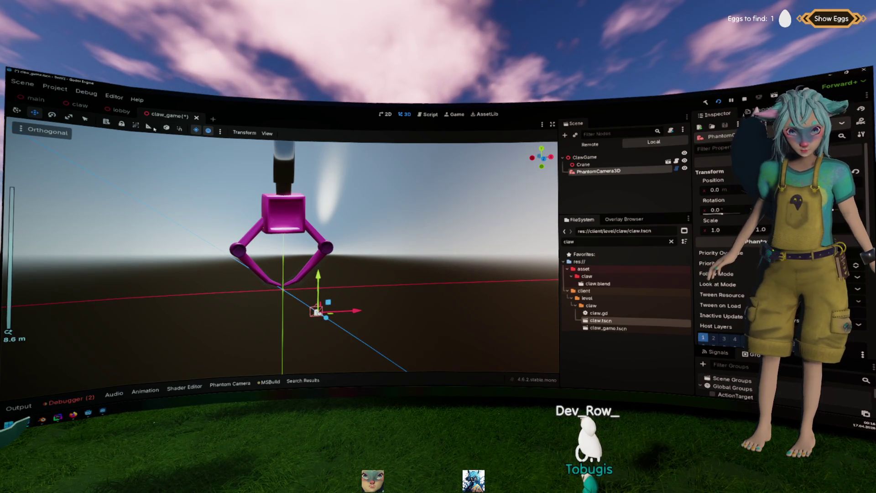
In the lobby scene, drop a Crane onto the island, focus and raise it, then delete it.
{"action": "left_click", "coordinate": [119, 110]}
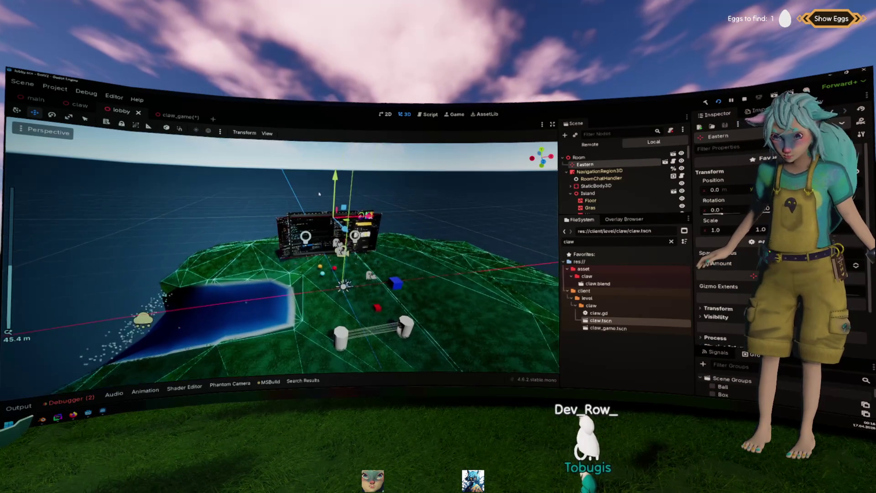
{"action": "left_click_drag", "start_coordinate": [600, 320], "coordinate": [330, 247]}
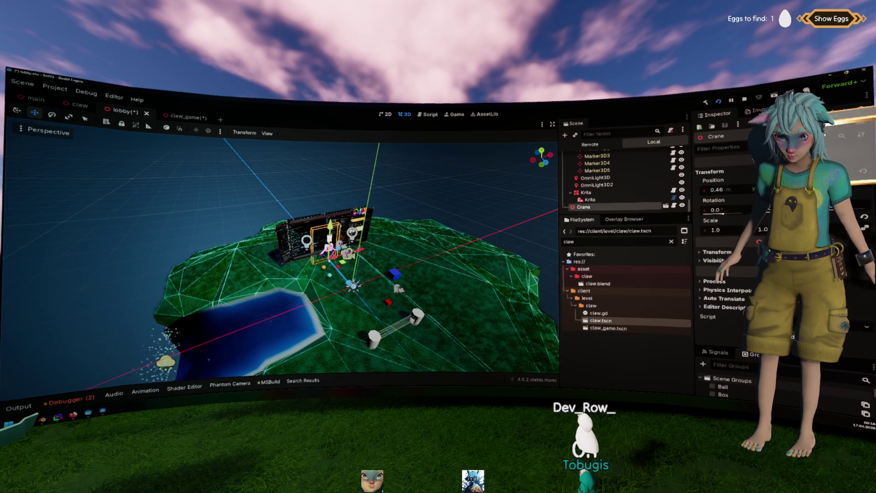
{"action": "key", "text": "f"}
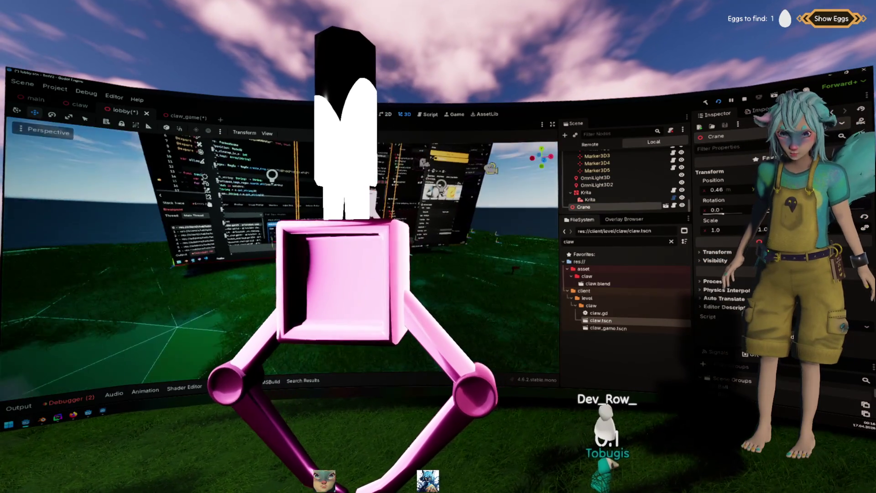
{"action": "scroll", "coordinate": [273, 251], "scroll_direction": "down", "scroll_amount": 3}
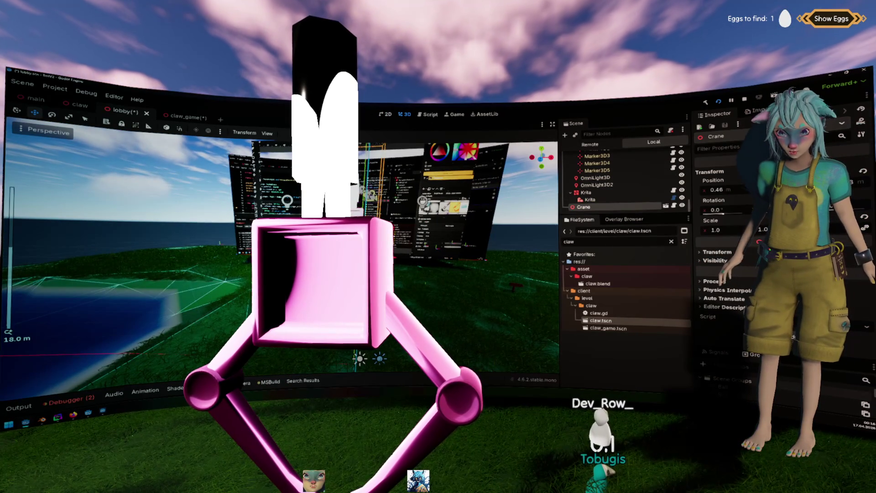
{"action": "key", "text": "g"}
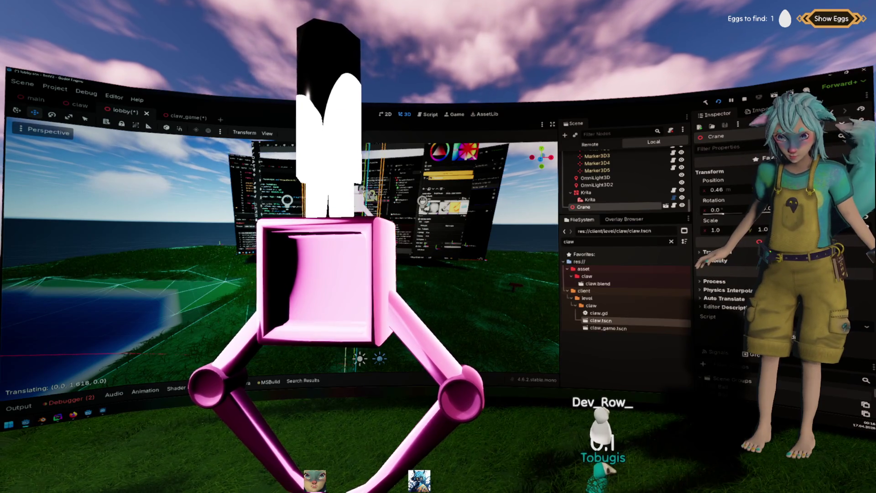
{"action": "key", "text": "Return"}
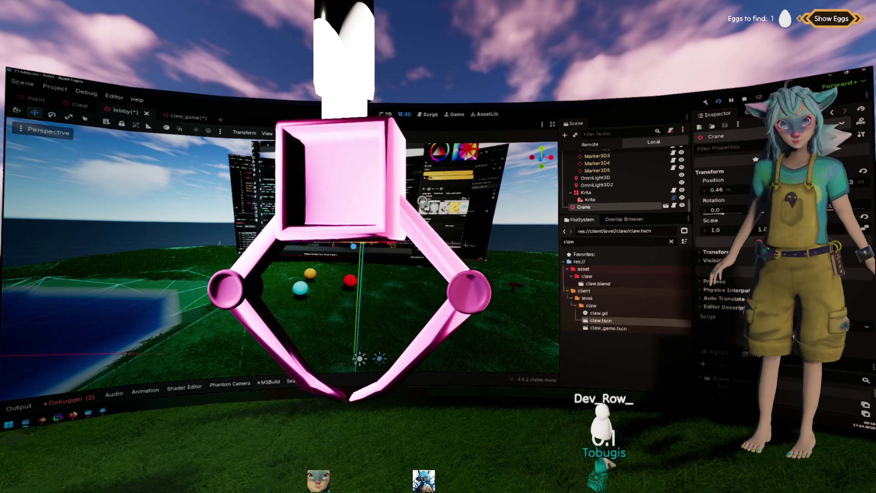
{"action": "key", "text": "Delete"}
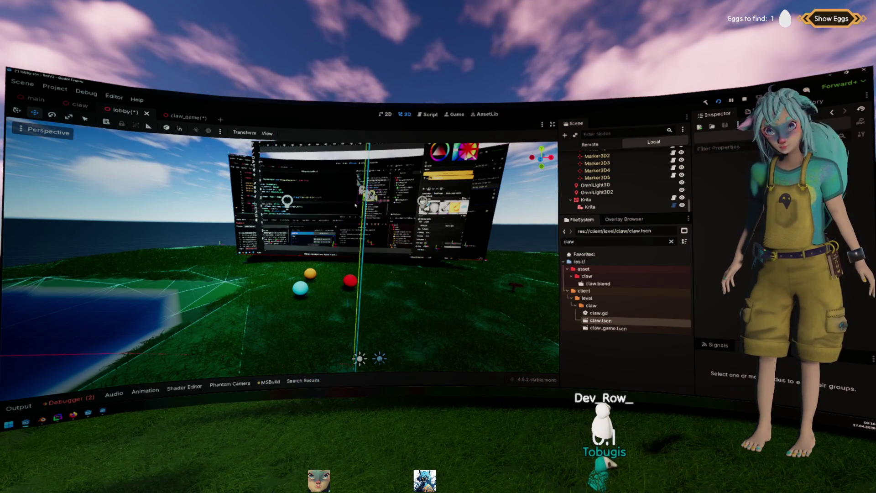
Return to claw_game, orbit around the claw, and check the Crane and ClawGame root nodes.
{"action": "left_click", "coordinate": [176, 118]}
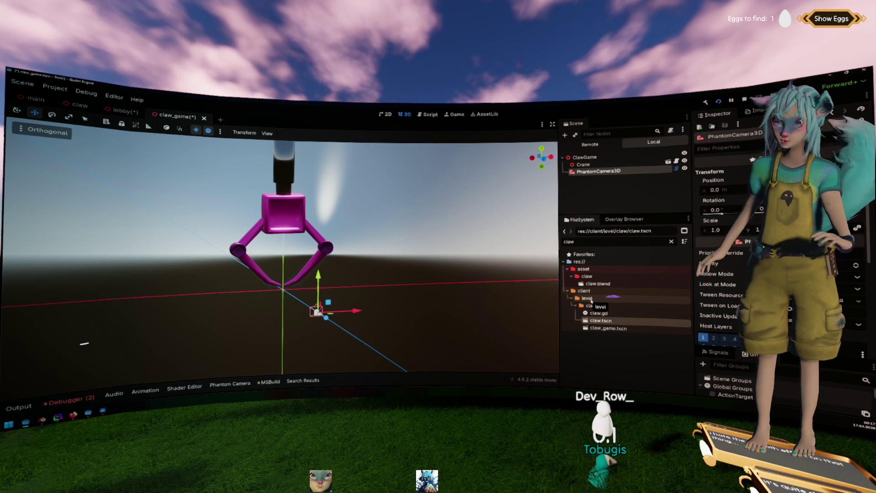
{"action": "left_click_drag", "start_coordinate": [434, 297], "coordinate": [418, 307]}
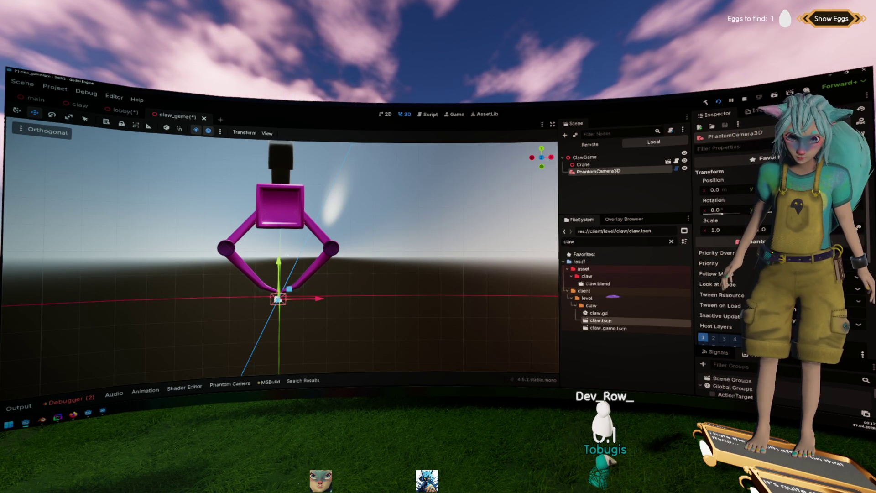
{"action": "left_click_drag", "start_coordinate": [288, 254], "coordinate": [412, 251]}
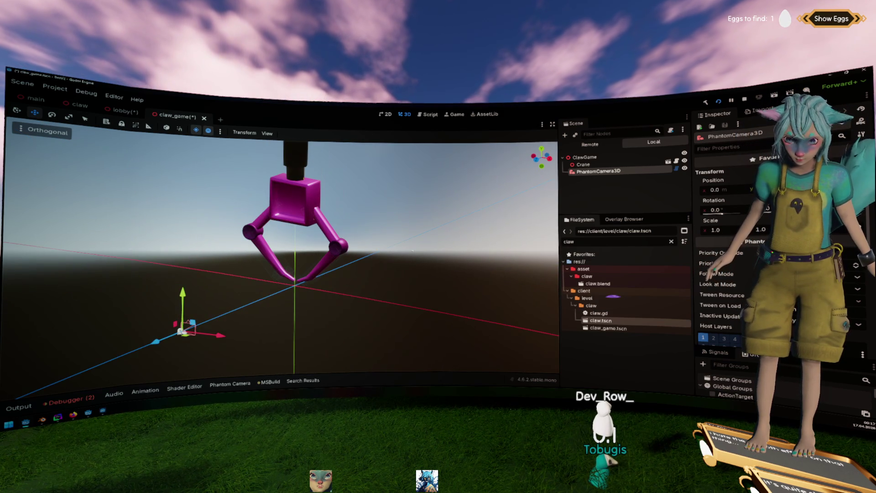
{"action": "left_click", "coordinate": [593, 165]}
{"action": "left_click", "coordinate": [593, 157]}
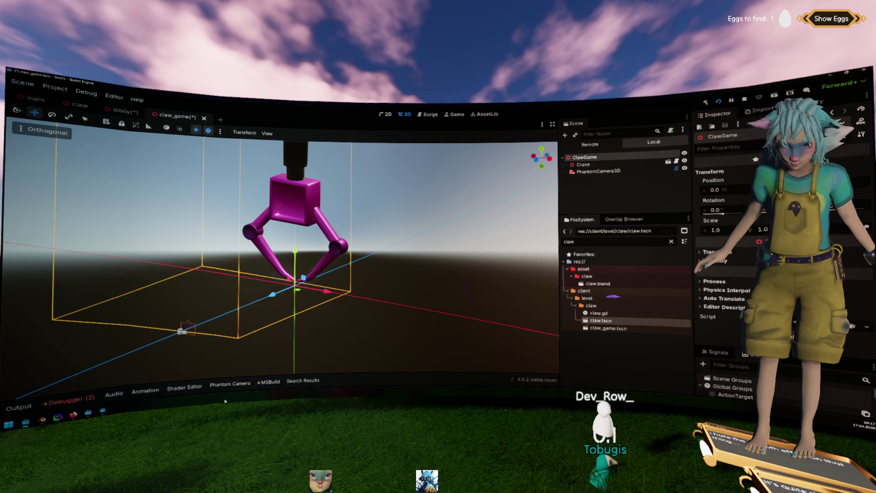
Add a Camera3D with a PhantomCameraHost and raise the PhantomCamera3D about 3.3 units.
{"action": "left_click", "coordinate": [232, 385]}
{"action": "left_click", "coordinate": [315, 351]}
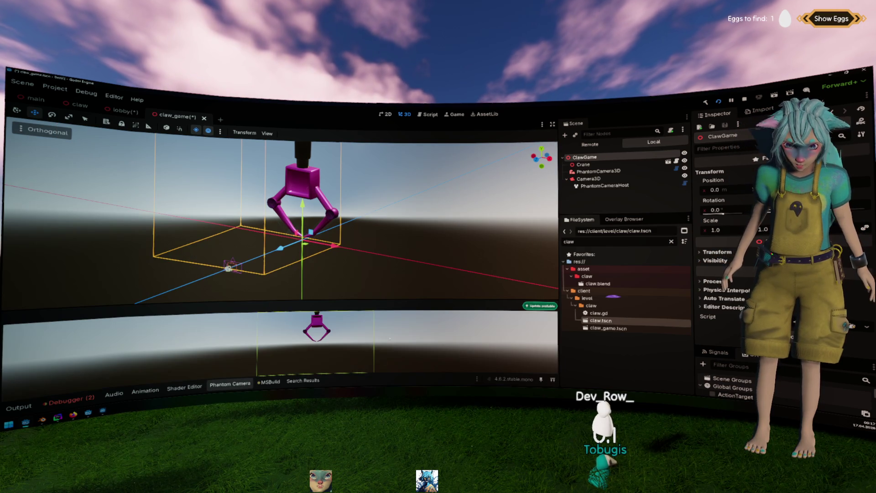
{"action": "scroll", "coordinate": [340, 234], "scroll_direction": "down", "scroll_amount": 3}
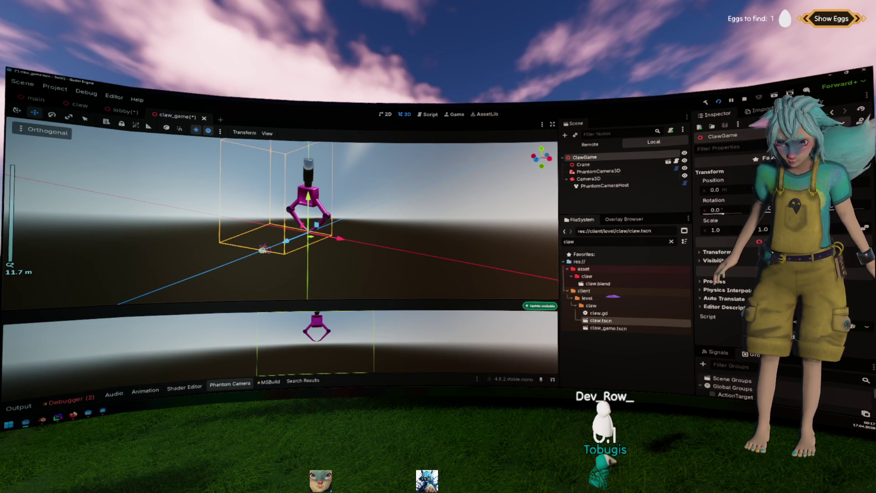
{"action": "left_click", "coordinate": [598, 171]}
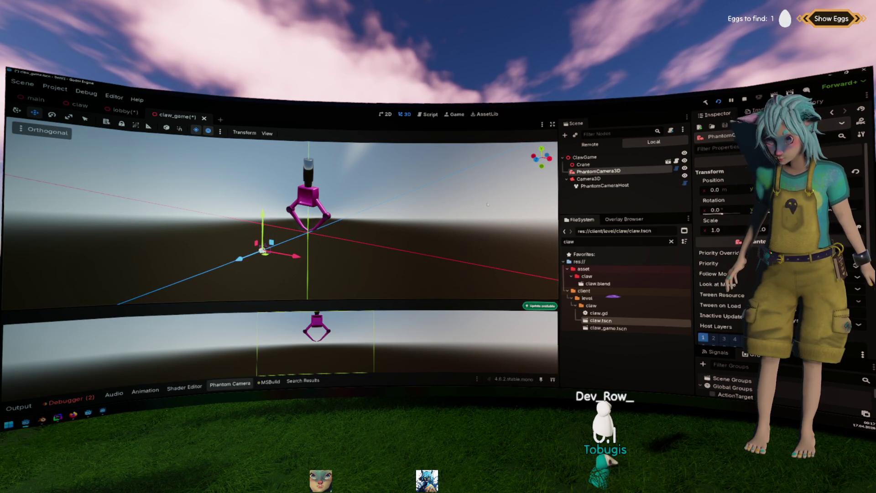
{"action": "left_click_drag", "start_coordinate": [263, 214], "coordinate": [264, 188]}
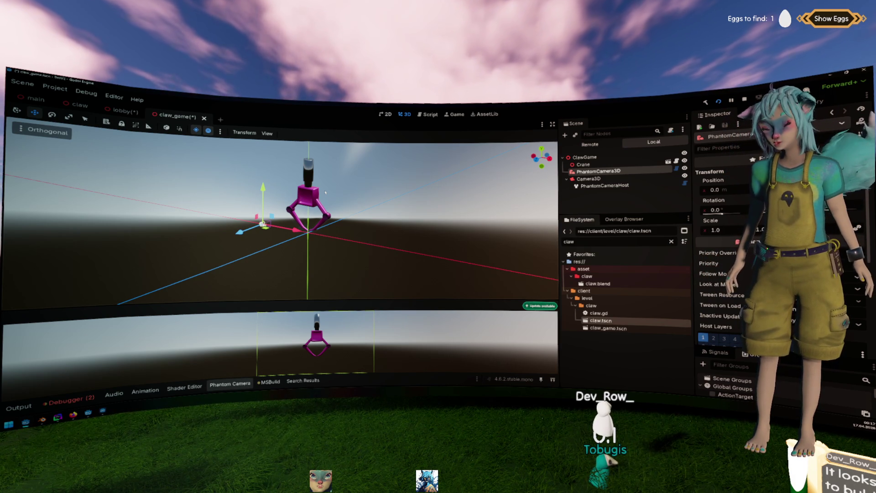
Lift the Crane about 4.2 units, reselect PhantomCamera3D, and switch to Blender.
{"action": "scroll", "coordinate": [325, 193], "scroll_direction": "up", "scroll_amount": 4}
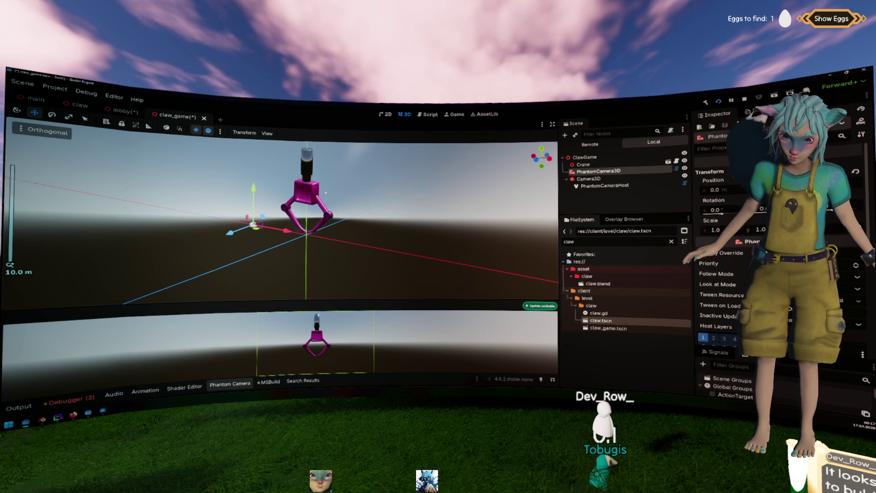
{"action": "mouse_move", "coordinate": [316, 212]}
{"action": "left_mouse_down"}
{"action": "mouse_move", "coordinate": [116, 233]}
{"action": "mouse_move", "coordinate": [150, 232]}
{"action": "left_mouse_up"}
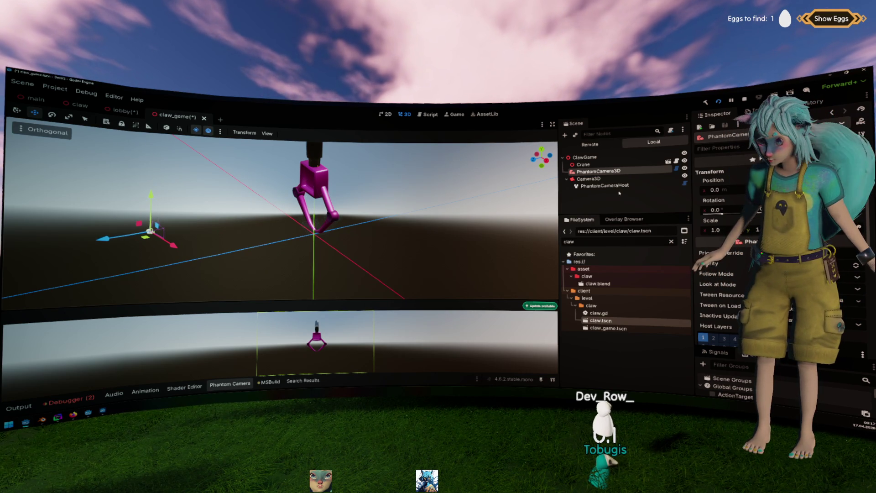
{"action": "left_click", "coordinate": [580, 164]}
{"action": "left_click_drag", "start_coordinate": [314, 201], "coordinate": [315, 157]}
{"action": "left_click", "coordinate": [598, 171]}
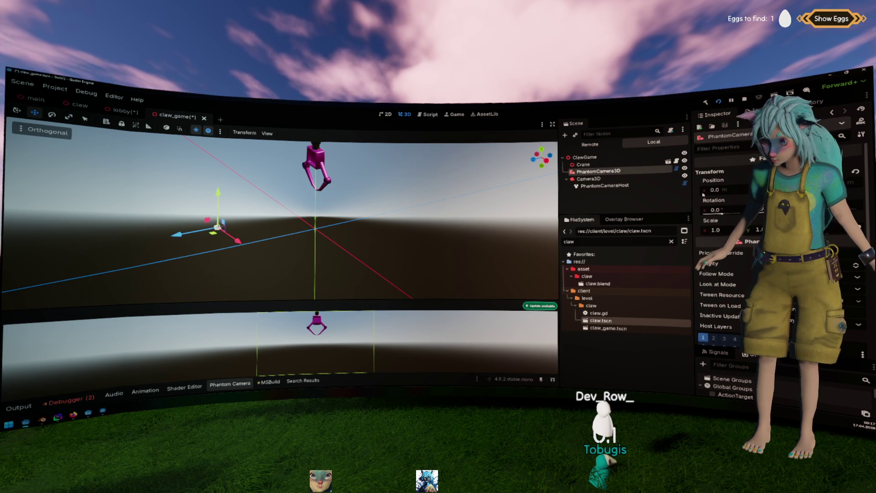
{"action": "scroll", "coordinate": [731, 258], "scroll_direction": "down", "scroll_amount": 5}
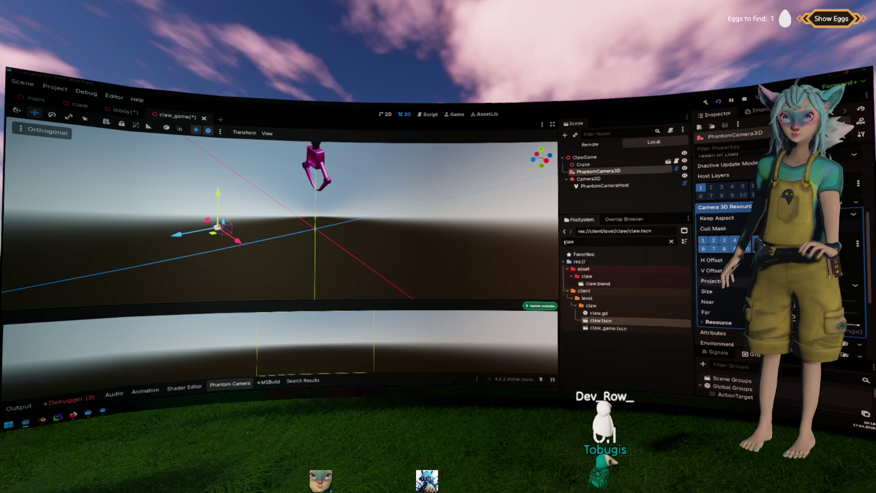
{"action": "key", "text": "alt+Tab"}
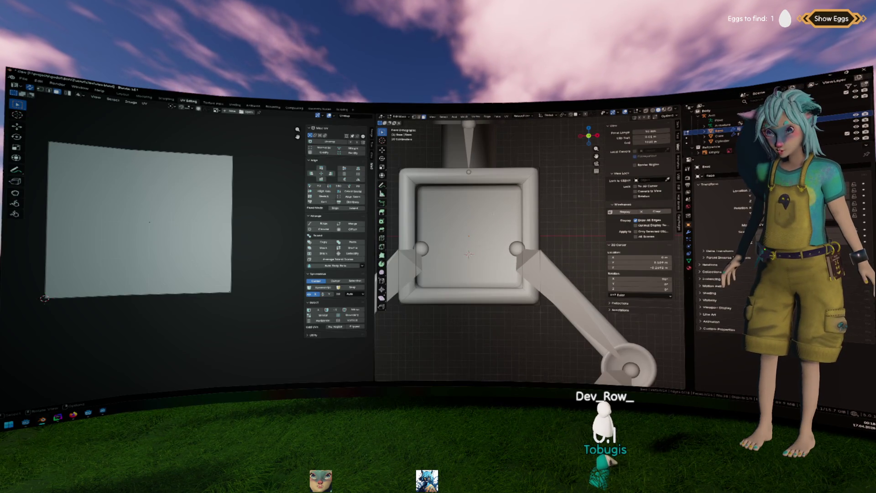
Flat-shade the whole frame mesh with Shade Flat.
{"action": "key", "text": "a"}
{"action": "key", "text": "F3"}
{"action": "type", "text": "shade f"}
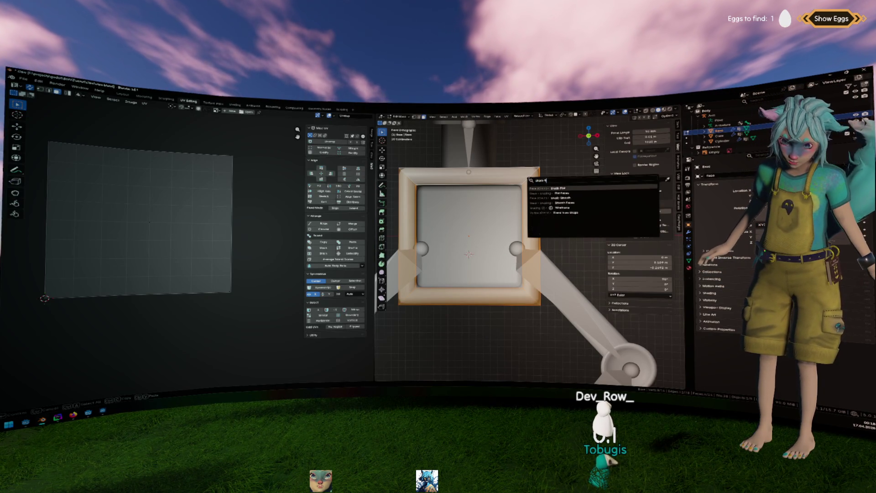
{"action": "key", "text": "Return"}
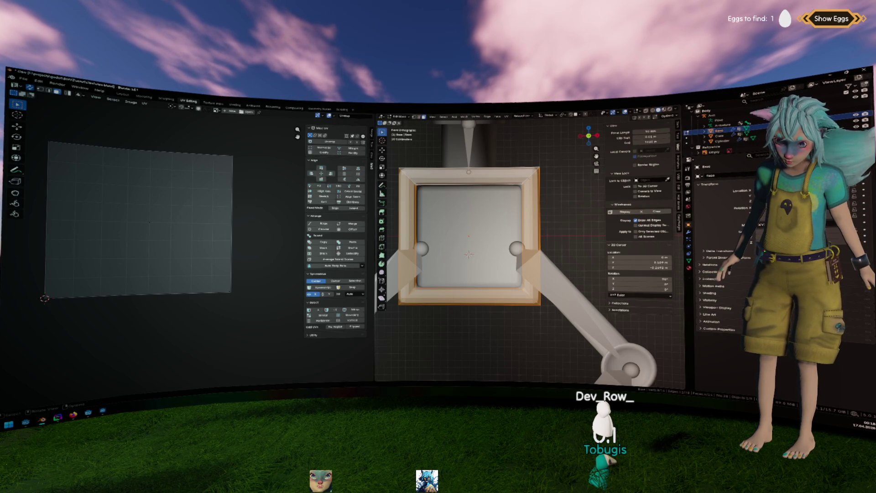
{"action": "key", "text": "F3"}
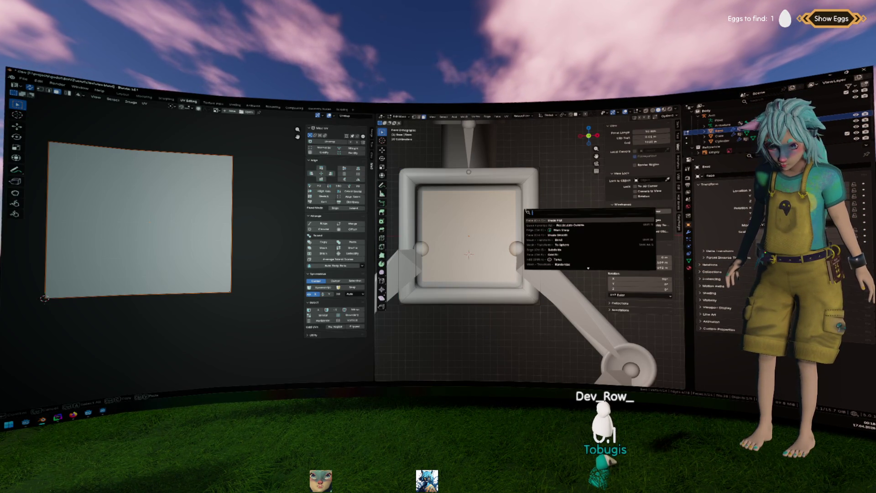
{"action": "key", "text": "Return"}
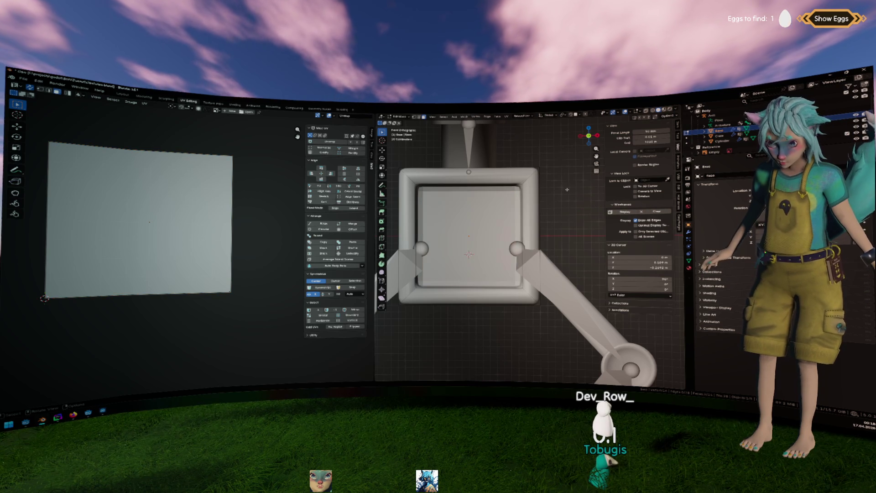
{"action": "mouse_move", "coordinate": [526, 210]}
{"action": "left_mouse_down"}
{"action": "mouse_move", "coordinate": [531, 204]}
{"action": "mouse_move", "coordinate": [571, 313]}
{"action": "left_mouse_up"}
Select the Claw object's right arm in Edit Mode and flat-shade it.
{"action": "key", "text": "Tab"}
{"action": "left_click", "coordinate": [571, 312]}
{"action": "key", "text": "Tab"}
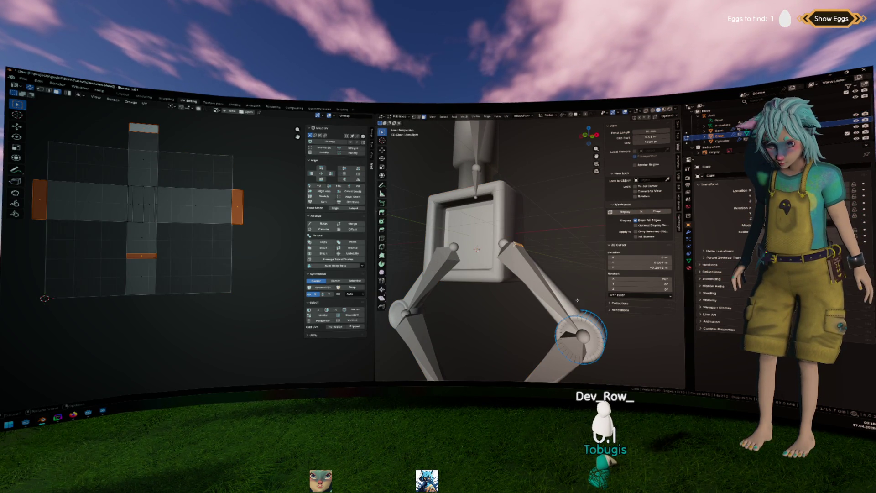
{"action": "left_click", "coordinate": [563, 297], "text": "alt"}
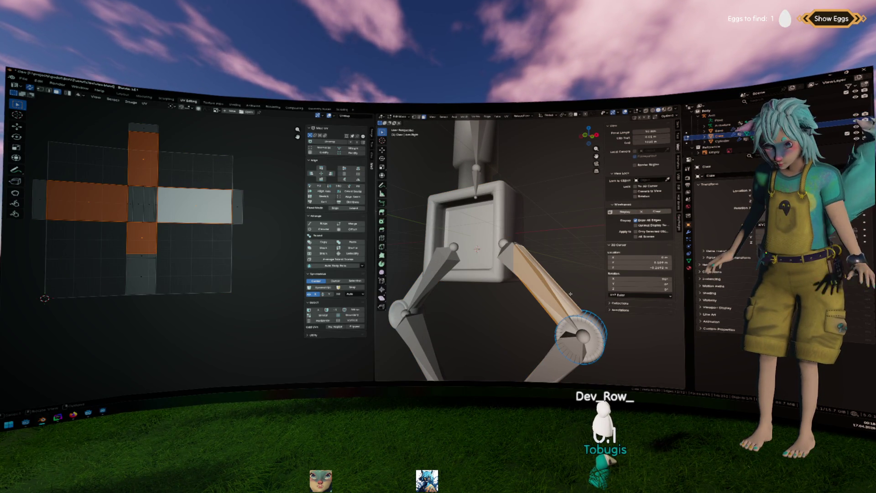
{"action": "left_click_drag", "start_coordinate": [573, 288], "coordinate": [562, 239]}
{"action": "key", "text": "ctrl+l"}
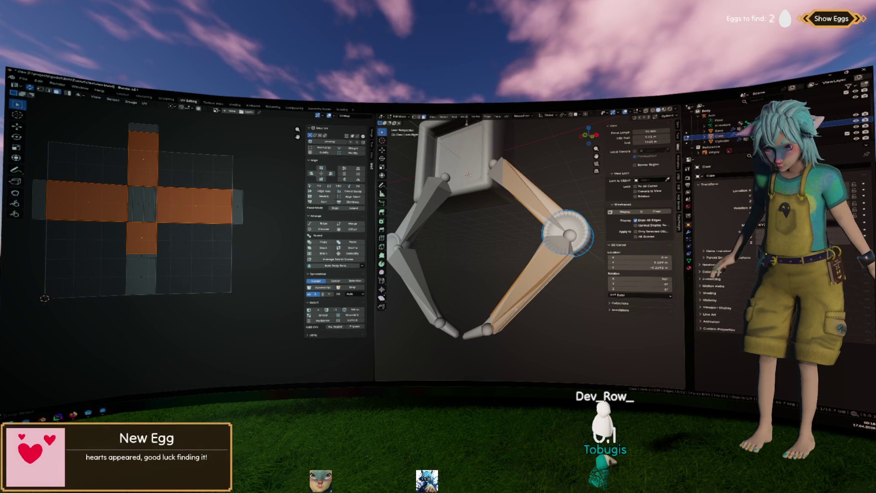
{"action": "key", "text": "F3"}
{"action": "type", "text": "shade"}
{"action": "key", "text": "Return"}
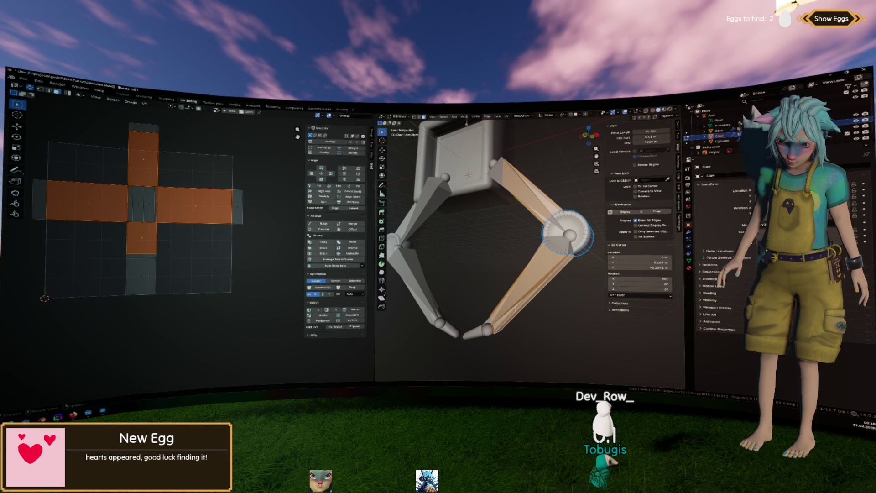
Run Shade Flat on the remaining claw mesh, return to Object Mode, and switch back to Godot.
{"action": "left_click_drag", "start_coordinate": [515, 309], "coordinate": [502, 292]}
{"action": "key", "text": "alt+a"}
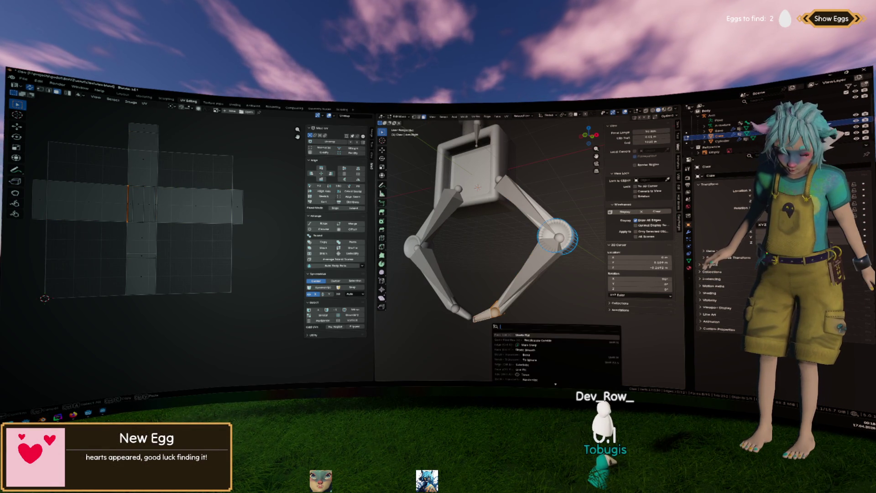
{"action": "key", "text": "F3"}
{"action": "type", "text": "sha"}
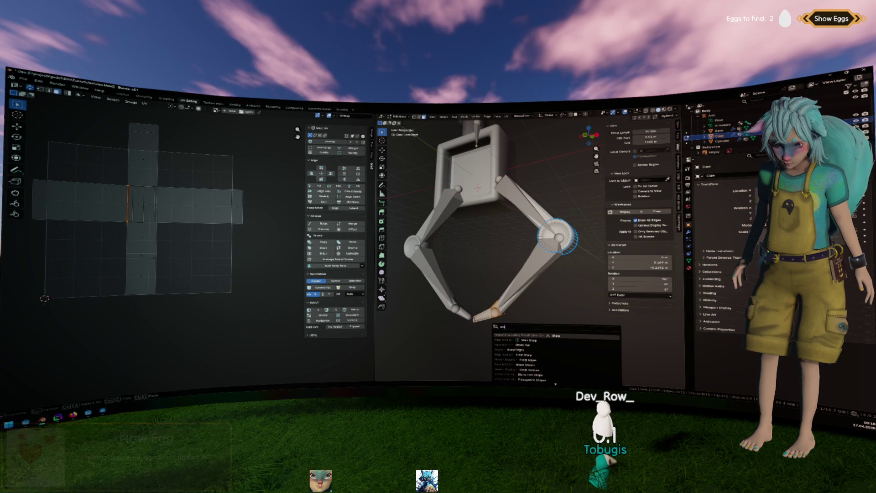
{"action": "key", "text": "BackSpace"}
{"action": "key", "text": "BackSpace"}
{"action": "key", "text": "BackSpace"}
{"action": "type", "text": "fl"}
{"action": "key", "text": "Return"}
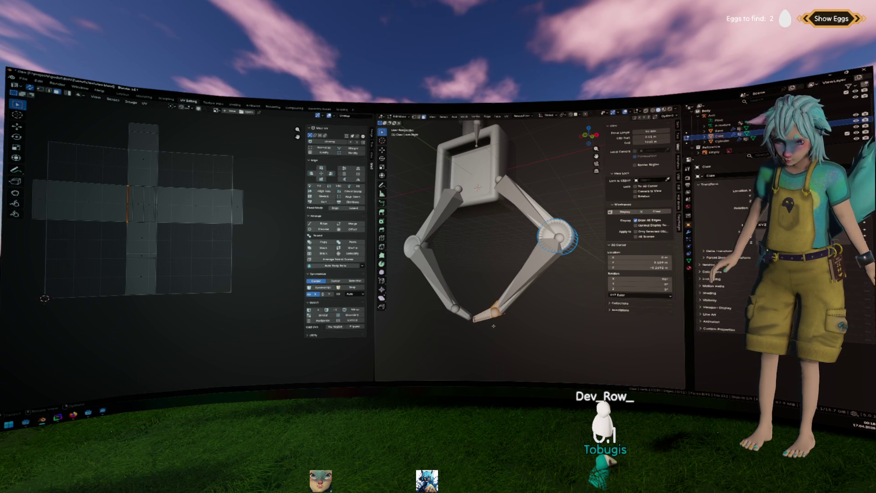
{"action": "key", "text": "Tab"}
{"action": "left_click_drag", "start_coordinate": [501, 296], "coordinate": [504, 277]}
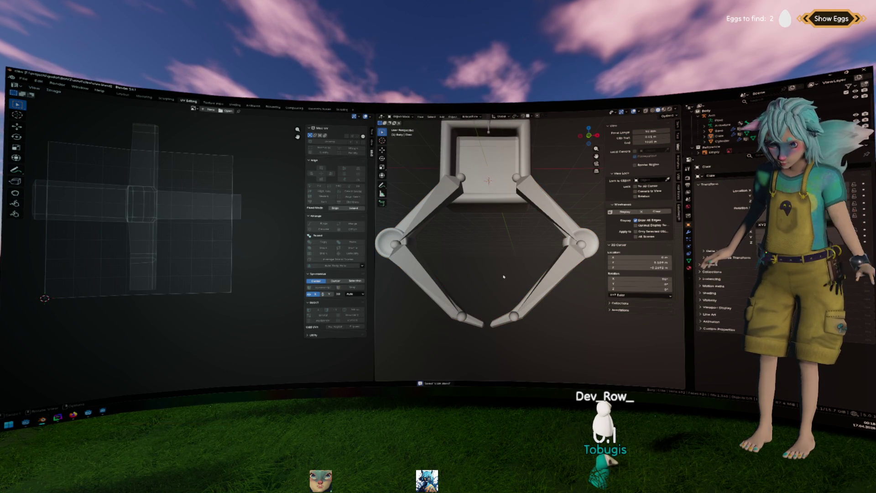
{"action": "key", "text": "alt+Tab"}
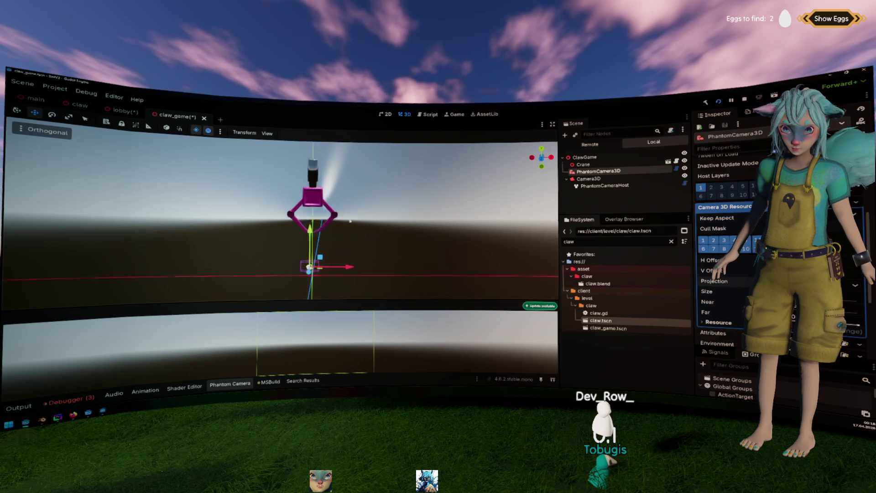
Zoom in and orbit around the reimported claw, then switch back to Blender.
{"action": "scroll", "coordinate": [365, 205], "scroll_direction": "up", "scroll_amount": 5}
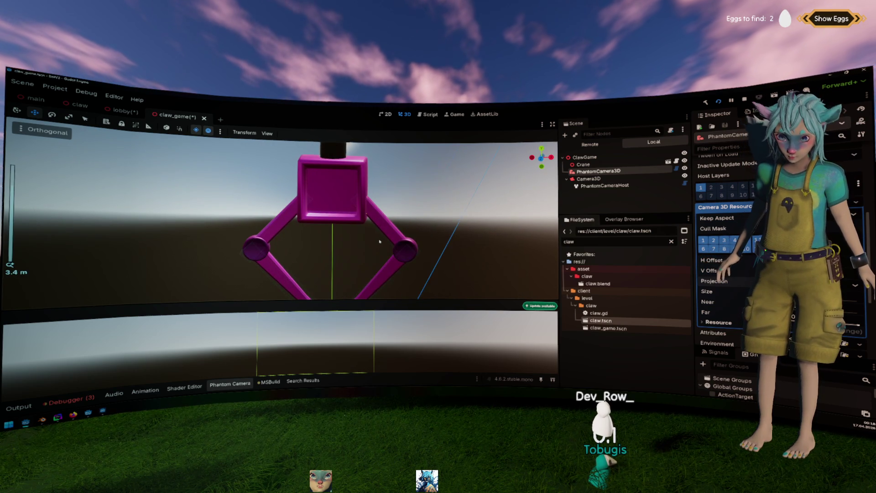
{"action": "mouse_move", "coordinate": [370, 244]}
{"action": "left_mouse_down"}
{"action": "mouse_move", "coordinate": [349, 250]}
{"action": "mouse_move", "coordinate": [379, 244]}
{"action": "left_mouse_up"}
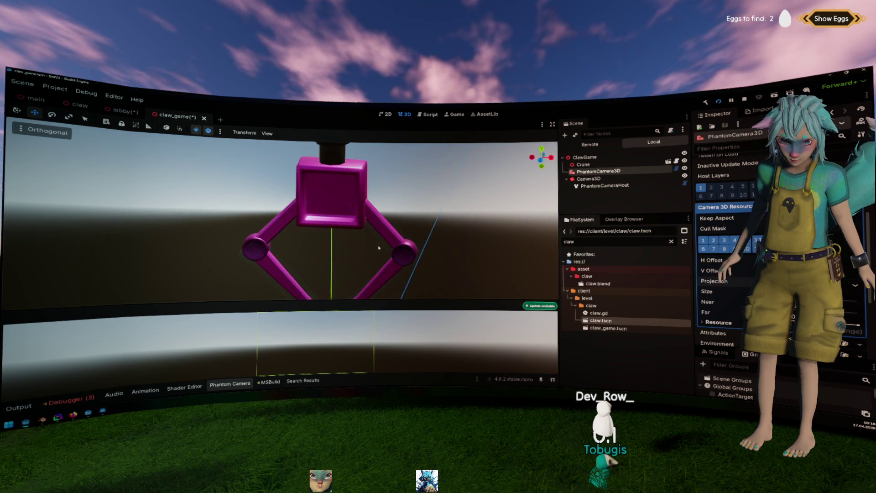
{"action": "key", "text": "alt+Tab"}
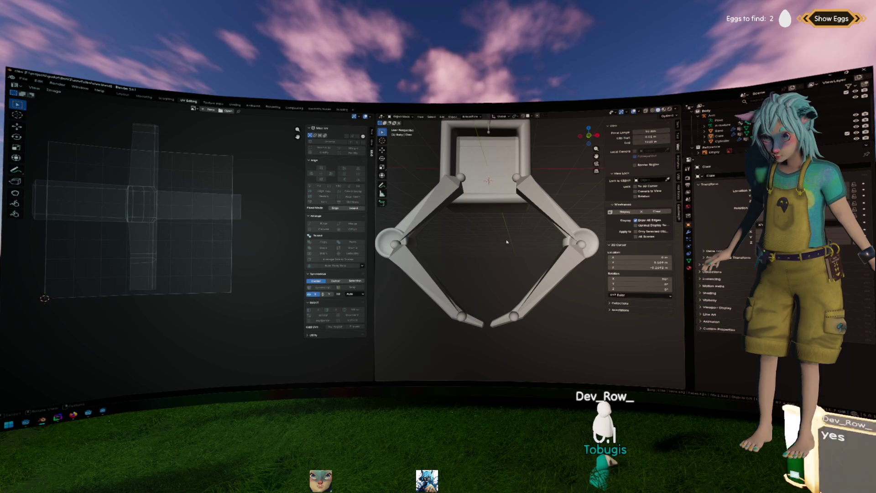
Dissolve the selected edges on the arm mesh in Edit Mode.
{"action": "left_click_drag", "start_coordinate": [506, 243], "coordinate": [452, 217]}
{"action": "key", "text": "Tab"}
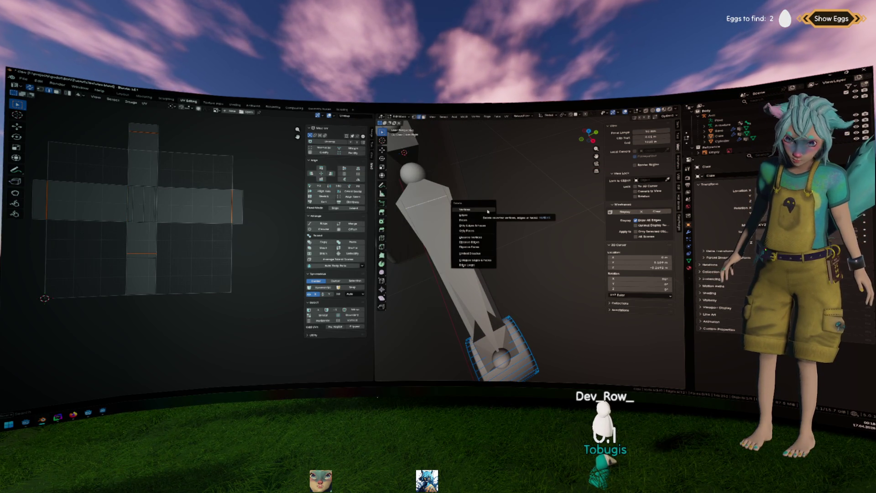
{"action": "key", "text": "Up"}
{"action": "key", "text": "Up"}
{"action": "key", "text": "Up"}
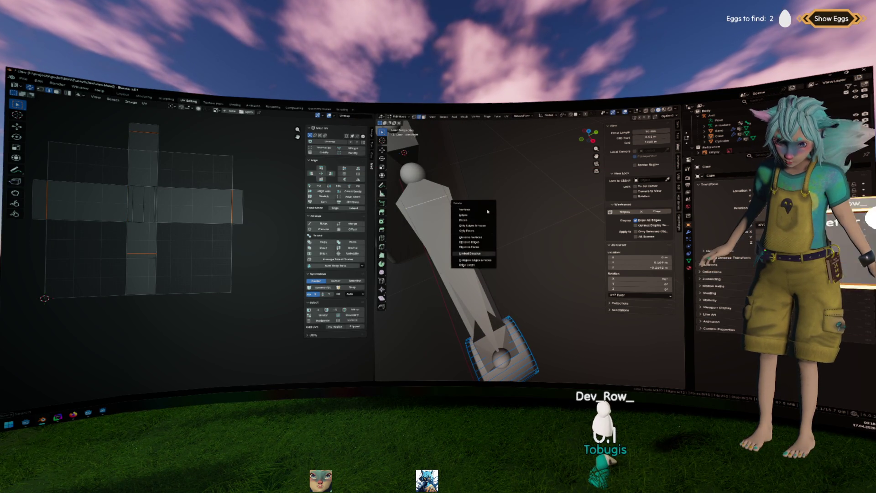
{"action": "key", "text": "Up"}
{"action": "key", "text": "Up"}
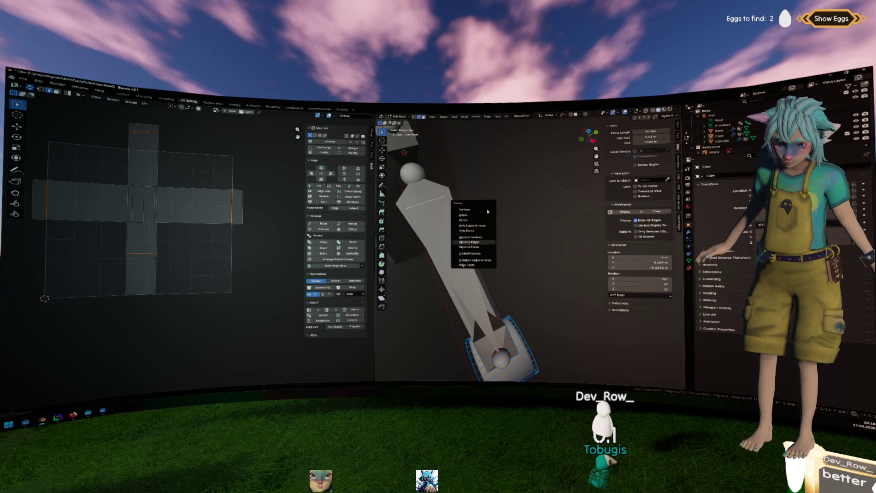
{"action": "key", "text": "Return"}
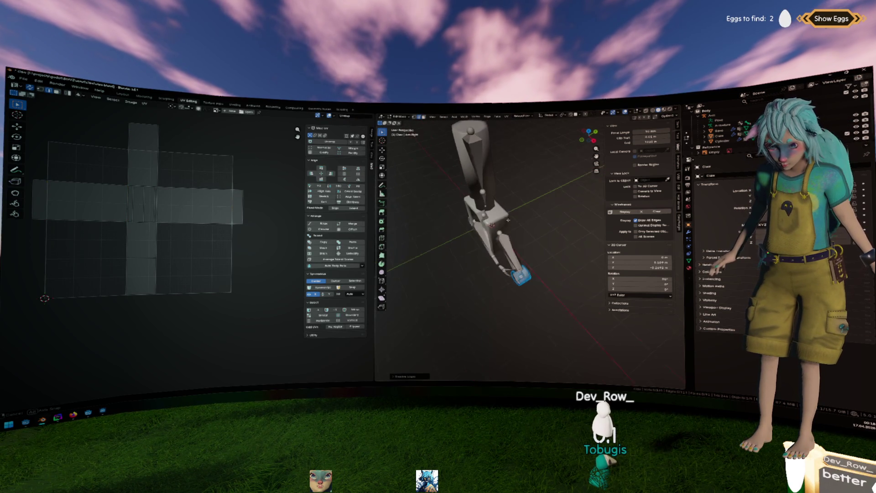
{"action": "key", "text": "Tab"}
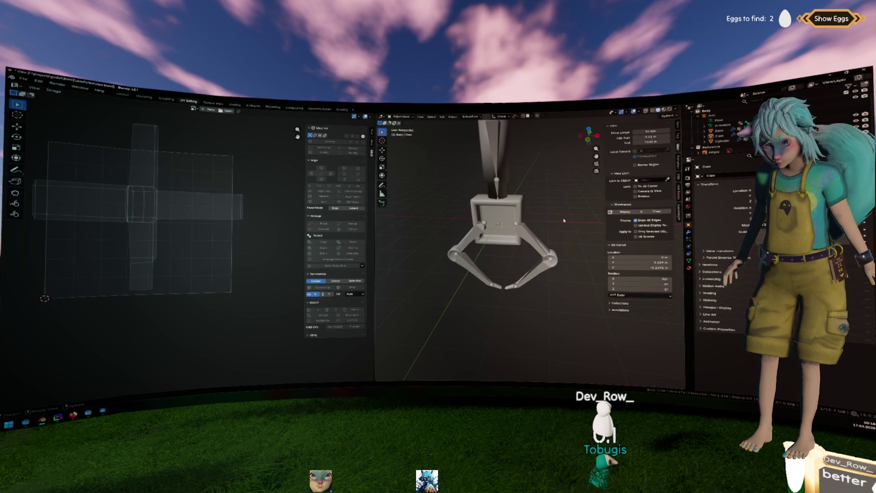
Add a Smooth by Angle modifier to the claw fingers.
{"action": "key", "text": "a"}
{"action": "left_click", "coordinate": [547, 208]}
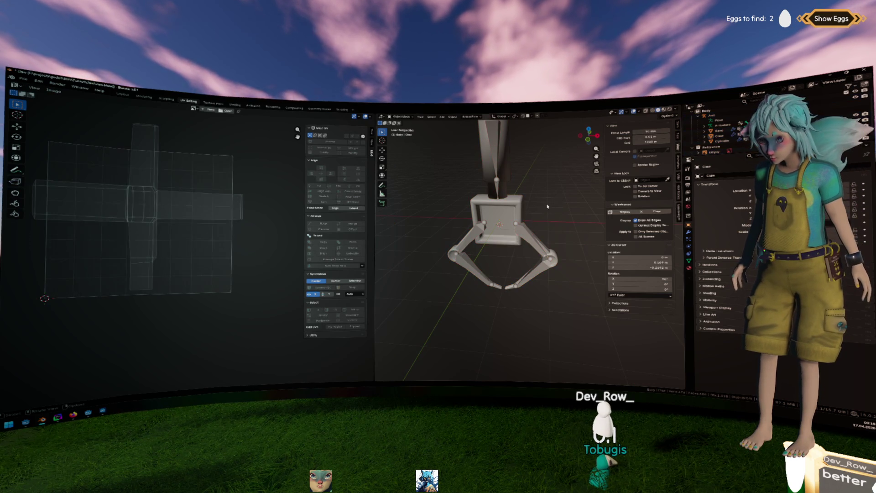
{"action": "left_click", "coordinate": [506, 192]}
{"action": "left_click", "coordinate": [524, 216]}
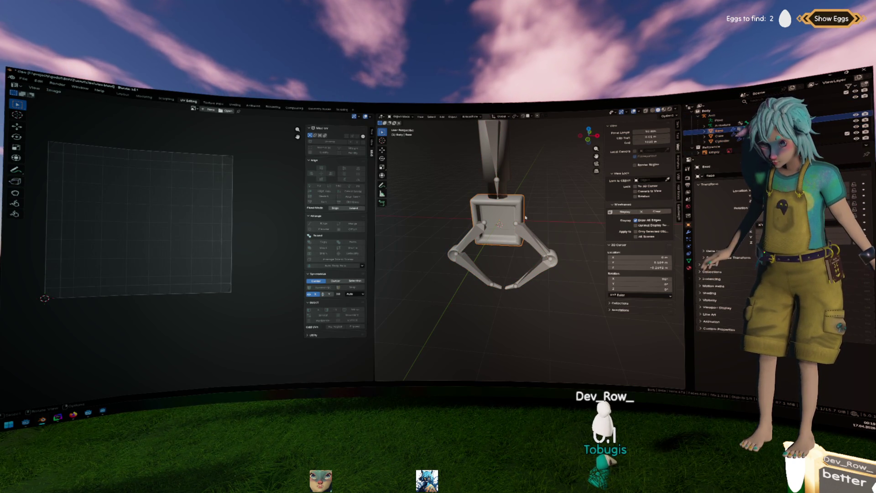
{"action": "left_click", "coordinate": [538, 239]}
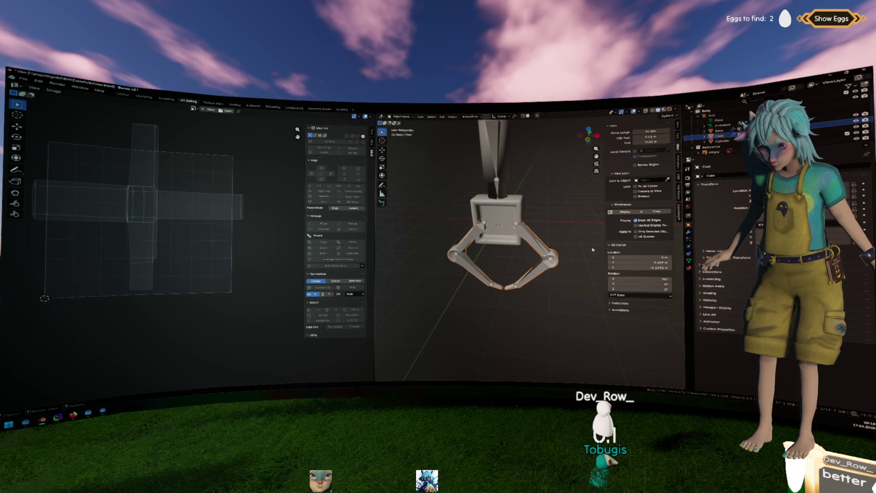
{"action": "left_click", "coordinate": [689, 232]}
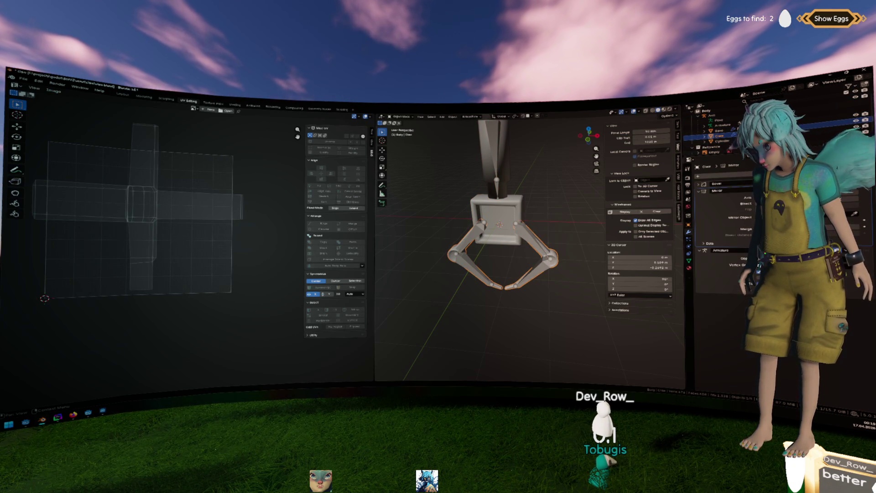
{"action": "left_click", "coordinate": [708, 176]}
{"action": "type", "text": "auto"}
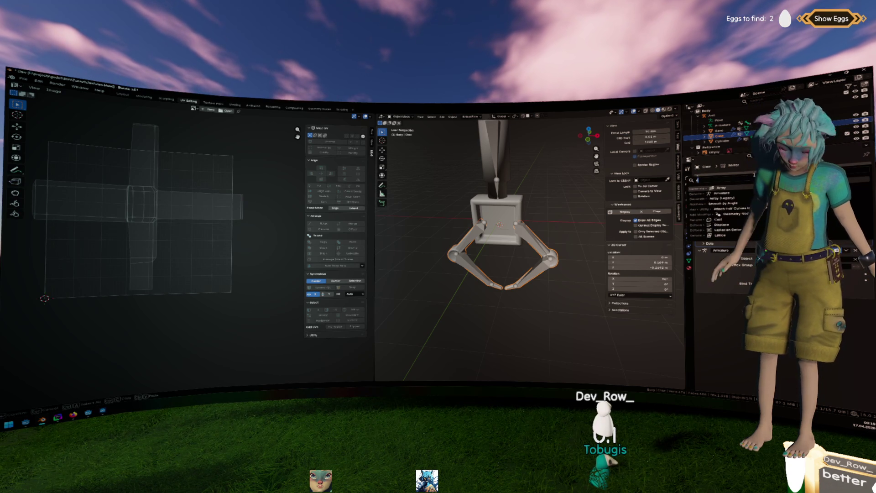
{"action": "key", "text": "BackSpace"}
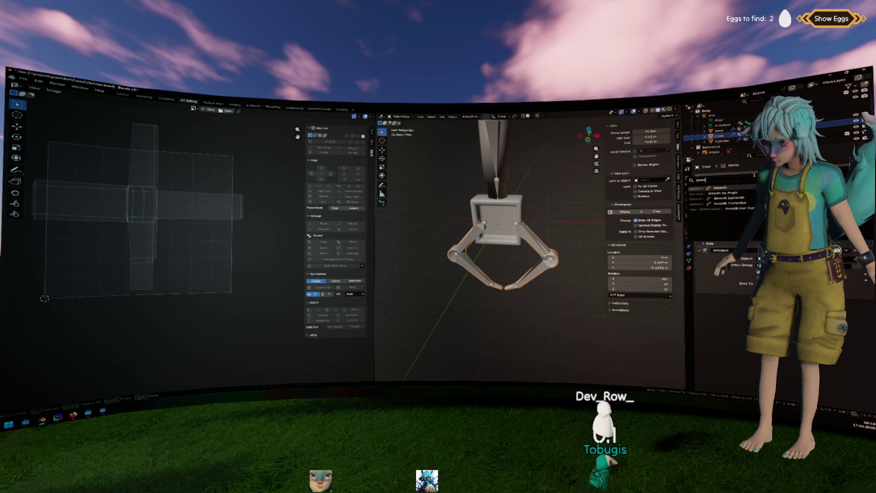
{"action": "key", "text": "Down"}
{"action": "key", "text": "Return"}
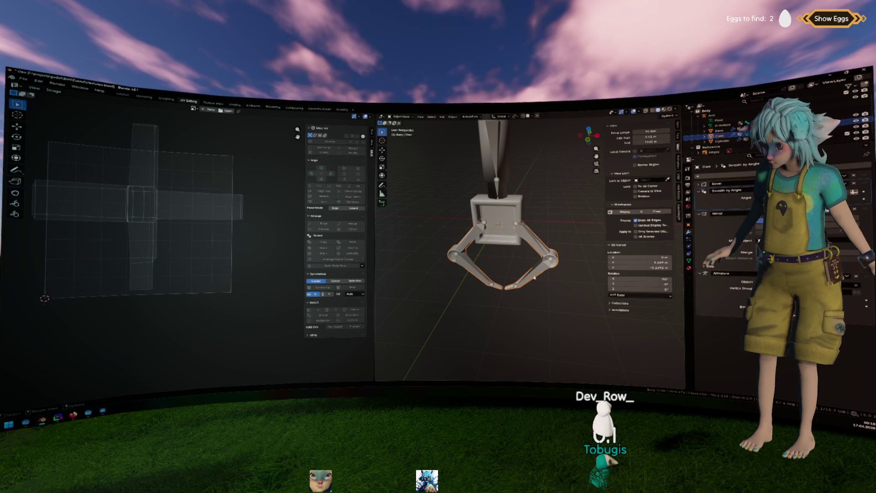
Give the Base box a Smooth by Angle modifier placed directly below Bevel.
{"action": "left_click", "coordinate": [719, 131]}
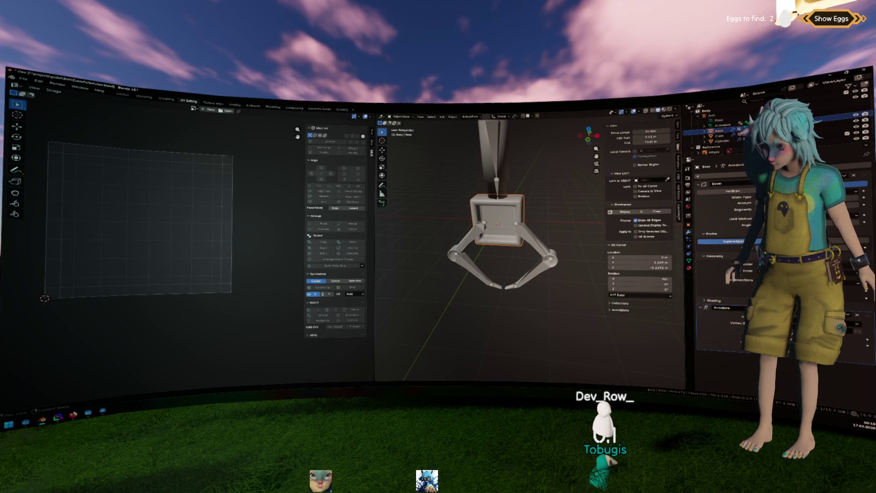
{"action": "left_click", "coordinate": [704, 183], "text": "ctrl"}
{"action": "left_click", "coordinate": [733, 177]}
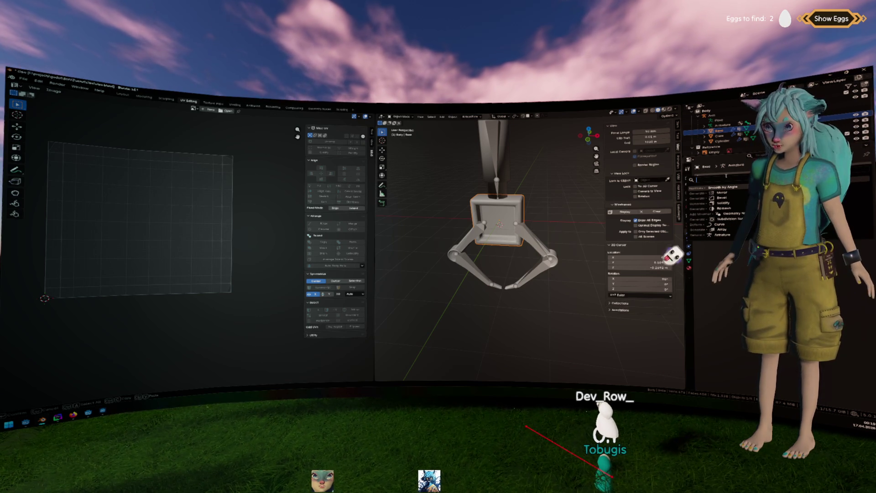
{"action": "left_click", "coordinate": [723, 187]}
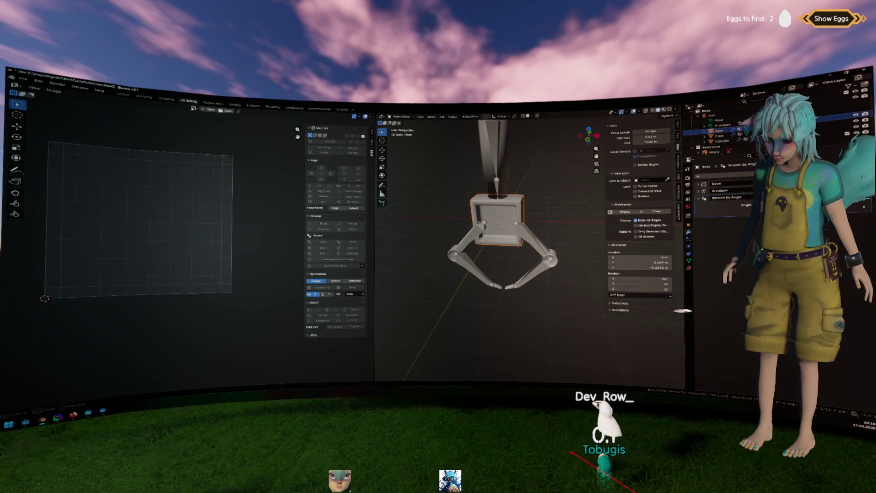
{"action": "left_click_drag", "start_coordinate": [723, 197], "coordinate": [723, 189]}
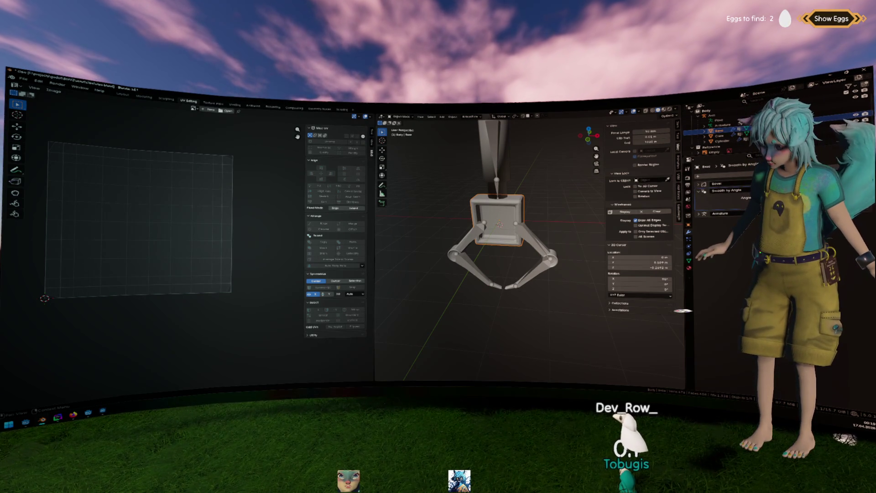
{"action": "left_click", "coordinate": [722, 141]}
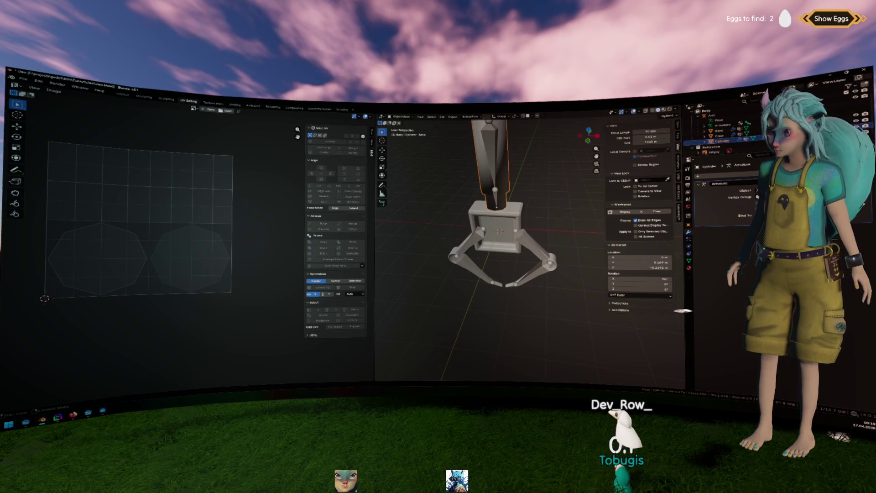
Add Smooth by Angle to the Cylinder and move it above the Armature modifier.
{"action": "left_click", "coordinate": [697, 176]}
{"action": "left_click", "coordinate": [705, 210]}
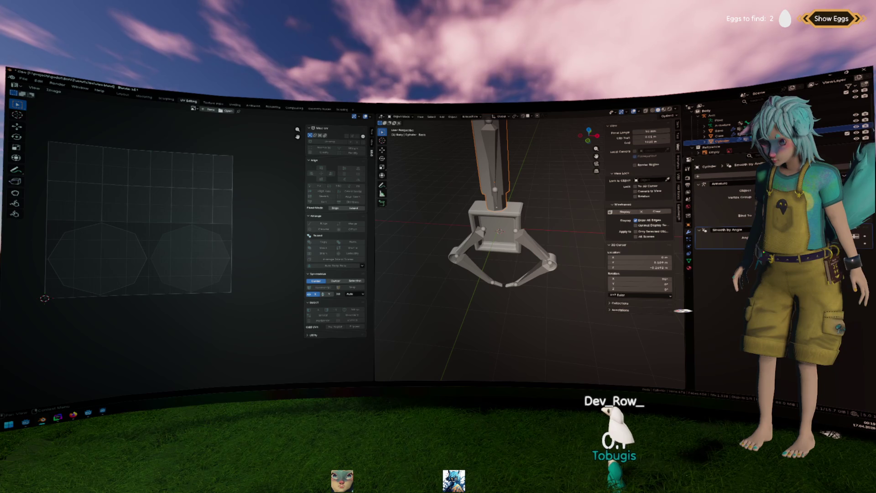
{"action": "left_click_drag", "start_coordinate": [721, 201], "coordinate": [720, 183]}
{"action": "scroll", "coordinate": [512, 178], "scroll_direction": "up", "scroll_amount": 6}
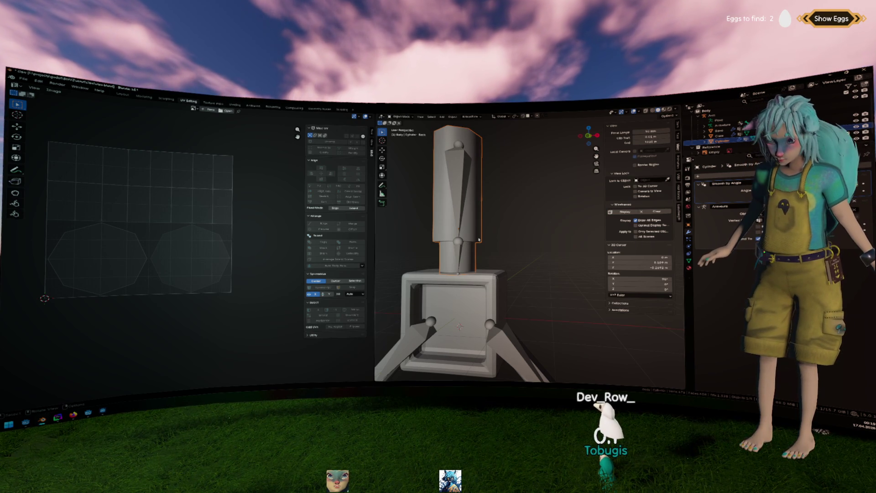
Centre the view on the Base box to inspect the claw, then switch back to Godot.
{"action": "left_click", "coordinate": [456, 297]}
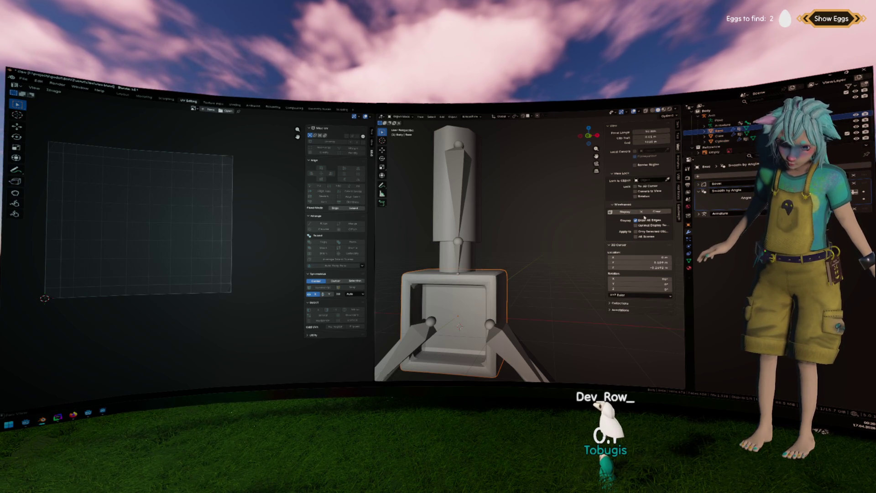
{"action": "key", "text": "KP_Decimal"}
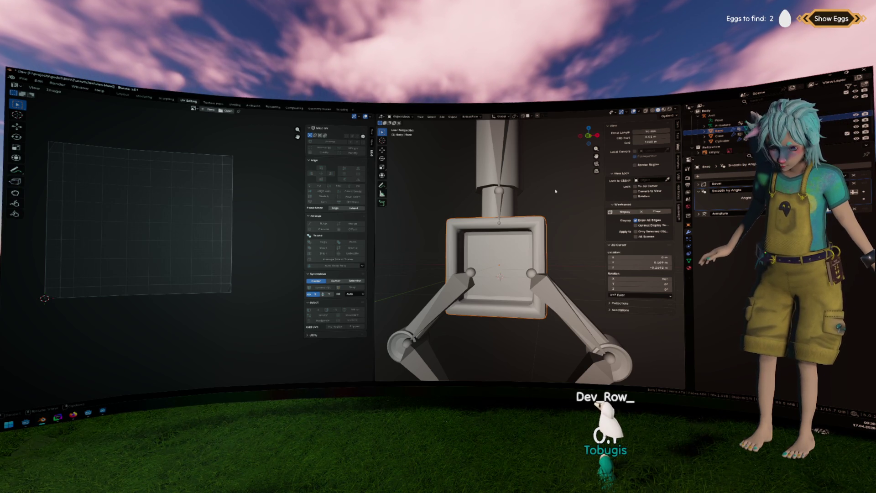
{"action": "scroll", "coordinate": [499, 255], "scroll_direction": "down", "scroll_amount": 3}
{"action": "left_click_drag", "start_coordinate": [510, 227], "coordinate": [520, 232]}
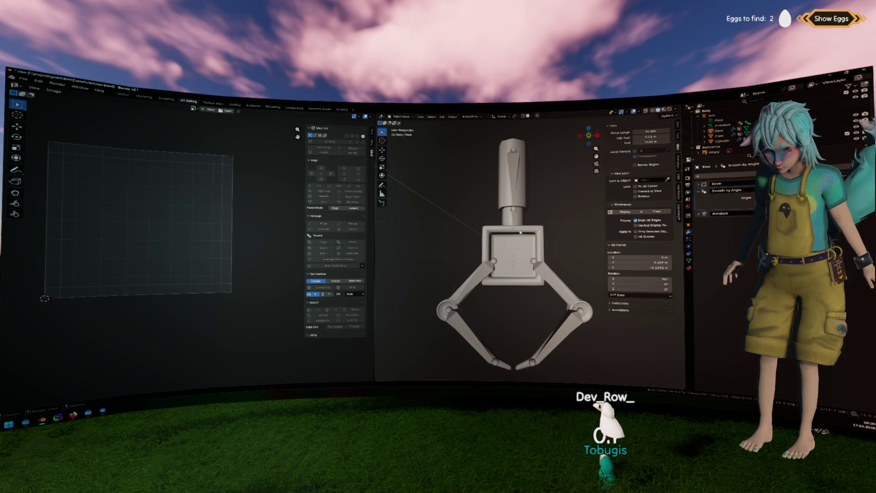
{"action": "key", "text": "alt+Tab"}
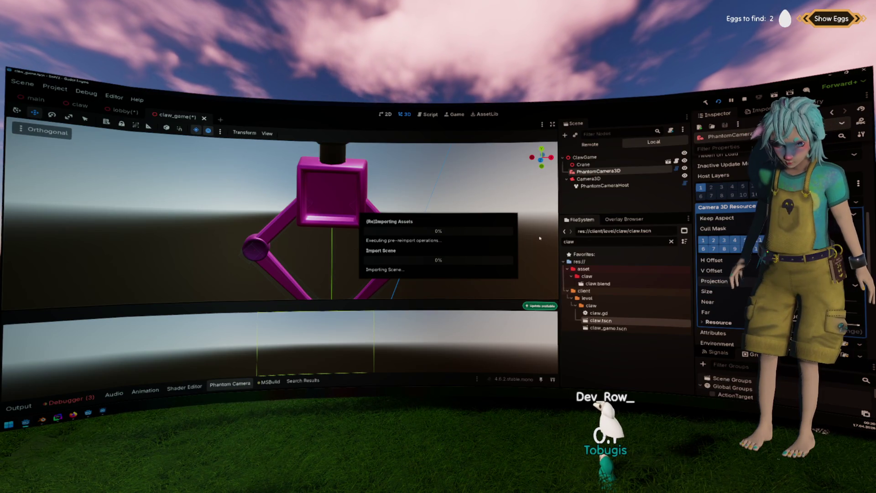
Orbit, snap to the front view with numpad 1, and adjust the zoom on the reimported claw.
{"action": "left_click_drag", "start_coordinate": [537, 238], "coordinate": [536, 229]}
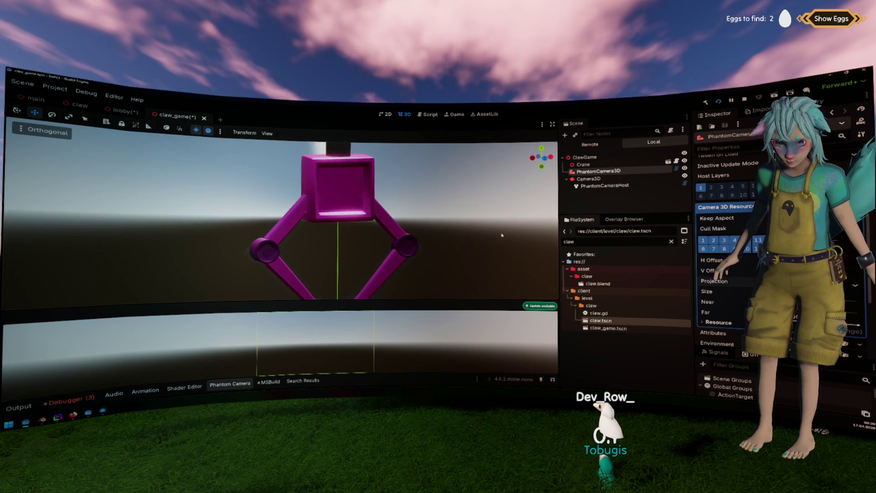
{"action": "key", "text": "KP_1"}
{"action": "scroll", "coordinate": [464, 228], "scroll_direction": "up", "scroll_amount": 2}
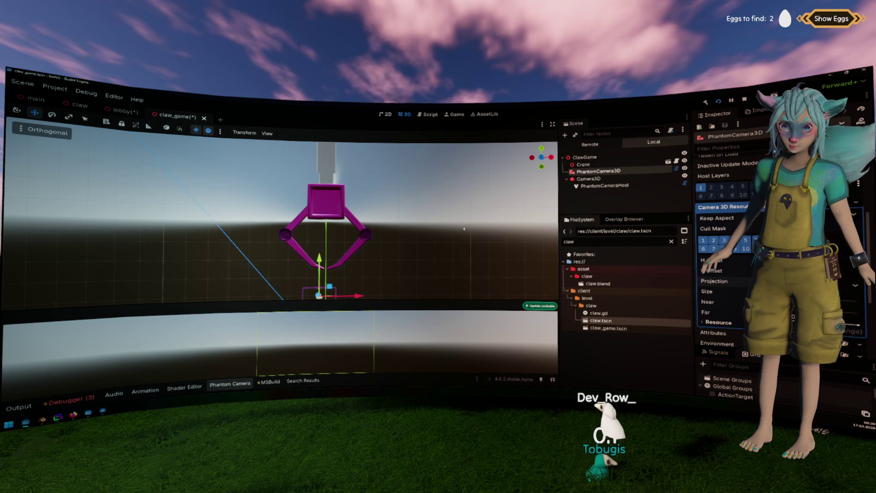
{"action": "scroll", "coordinate": [466, 189], "scroll_direction": "up", "scroll_amount": 2}
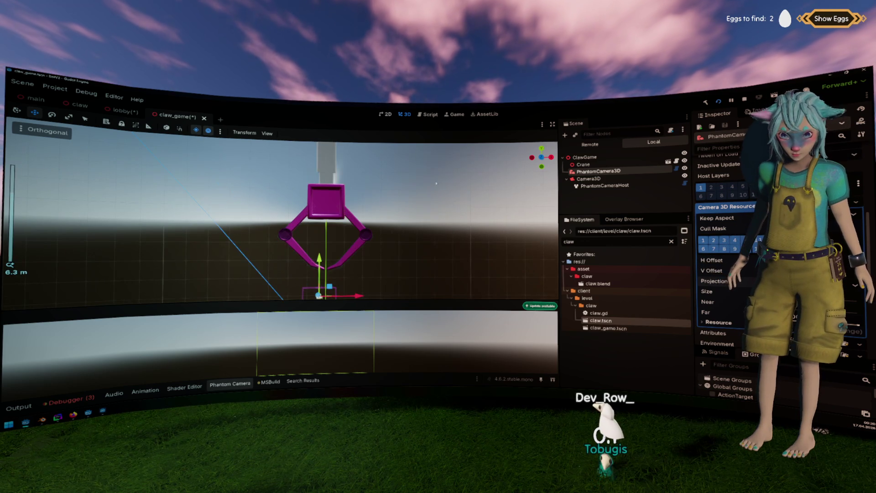
{"action": "scroll", "coordinate": [369, 263], "scroll_direction": "down", "scroll_amount": 5}
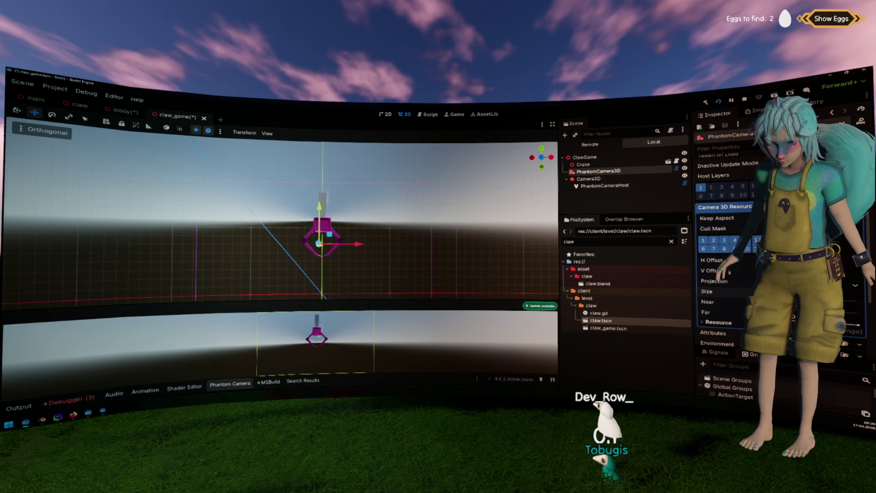
Nudge the Crane up and back down along Y, then open its claw.gd script.
{"action": "left_click", "coordinate": [583, 164]}
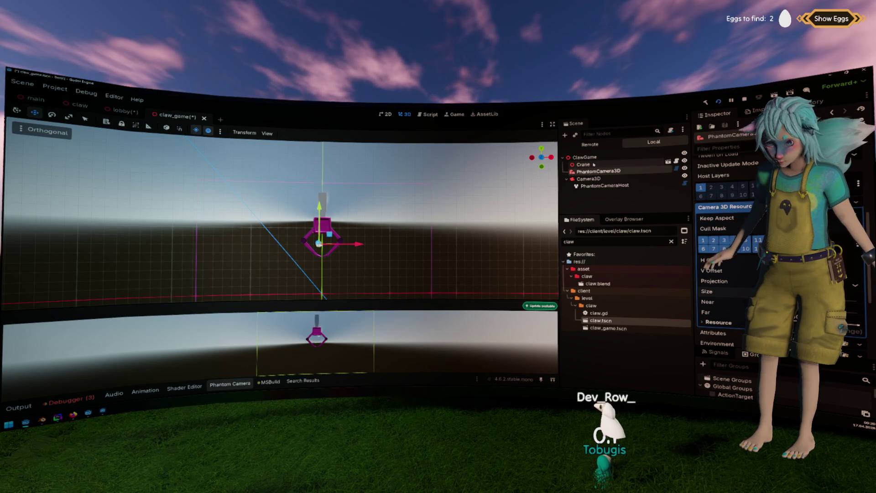
{"action": "left_click_drag", "start_coordinate": [322, 222], "coordinate": [324, 205]}
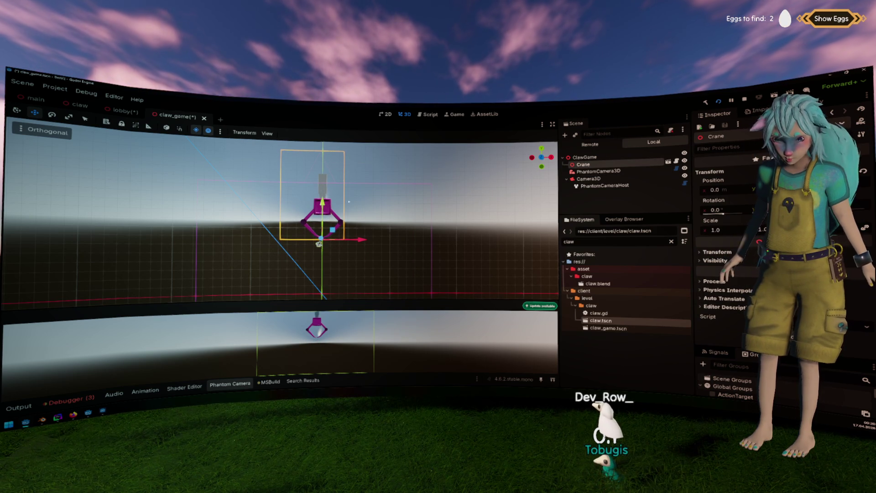
{"action": "scroll", "coordinate": [326, 217], "scroll_direction": "up", "scroll_amount": 4}
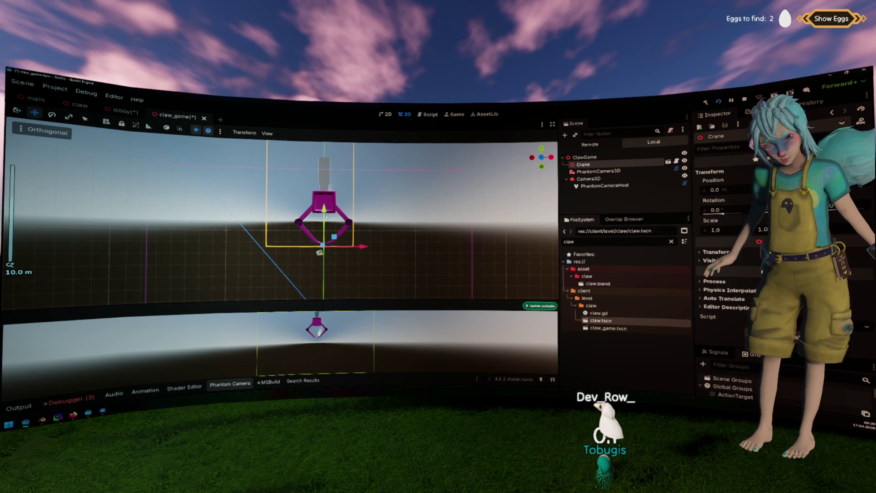
{"action": "left_click_drag", "start_coordinate": [325, 209], "coordinate": [324, 218]}
{"action": "left_click", "coordinate": [427, 206]}
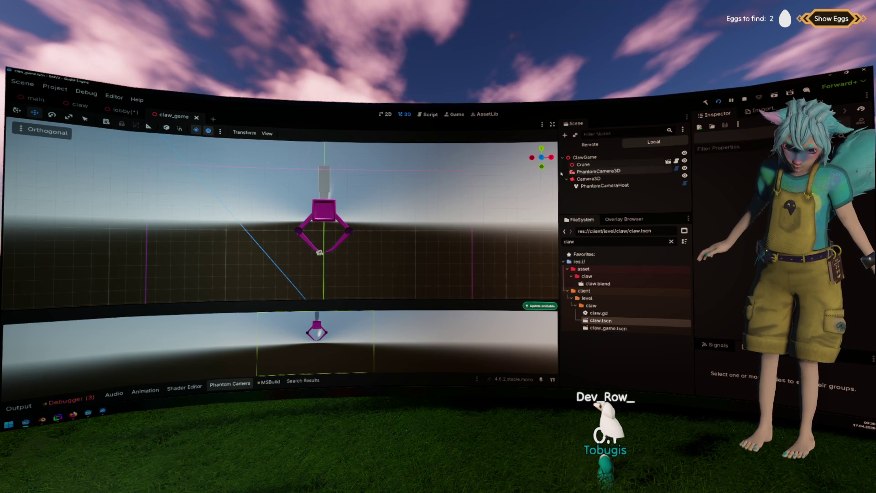
{"action": "left_click", "coordinate": [660, 164]}
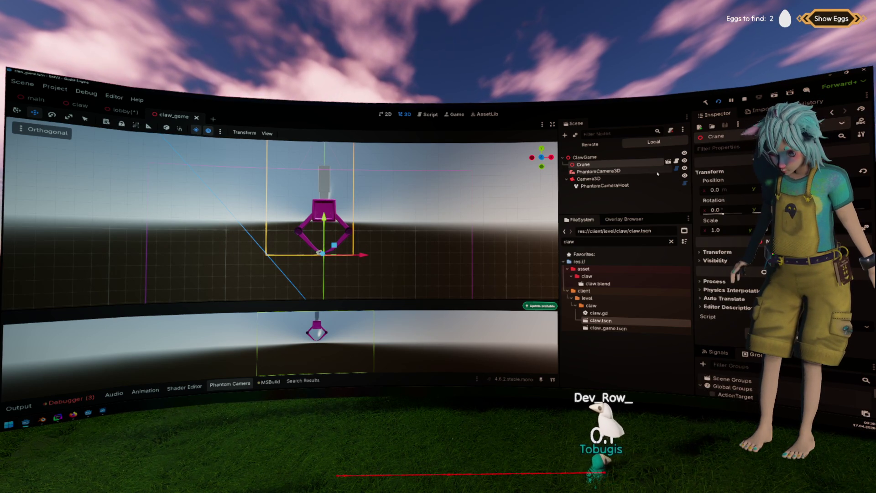
{"action": "left_click", "coordinate": [676, 162]}
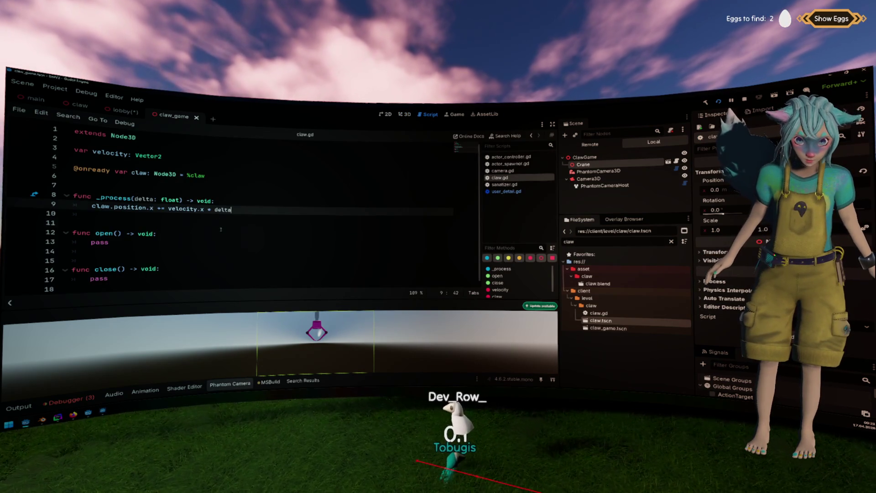
Go to line 11 of claw.gd, save the lobby scene, and enlarge claw_game's 3D preview.
{"action": "left_click", "coordinate": [254, 230]}
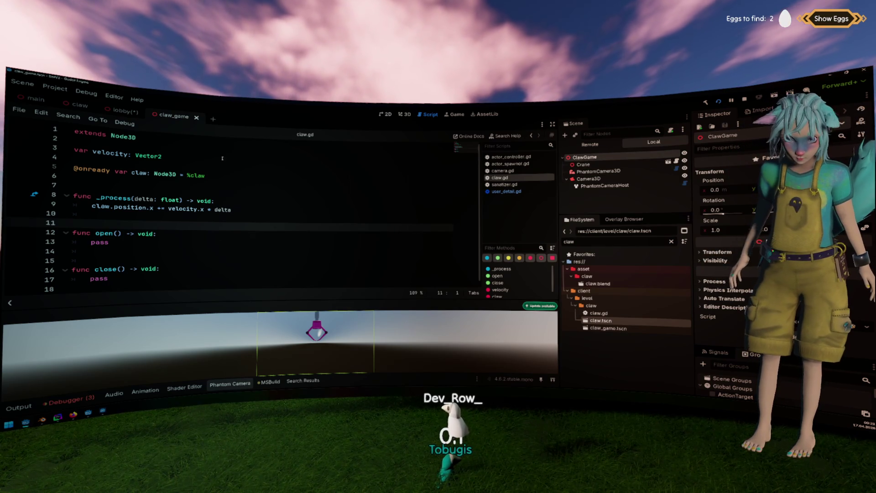
{"action": "left_click", "coordinate": [124, 113]}
{"action": "key", "text": "ctrl+s"}
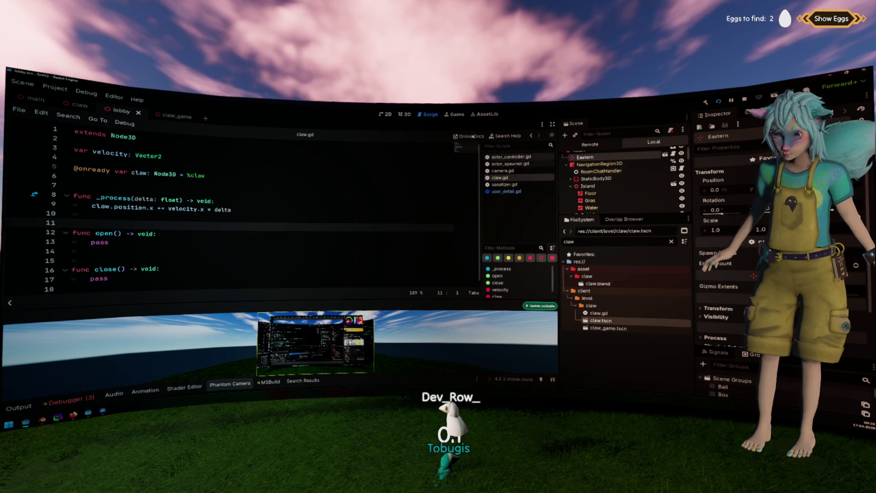
{"action": "left_click", "coordinate": [190, 122]}
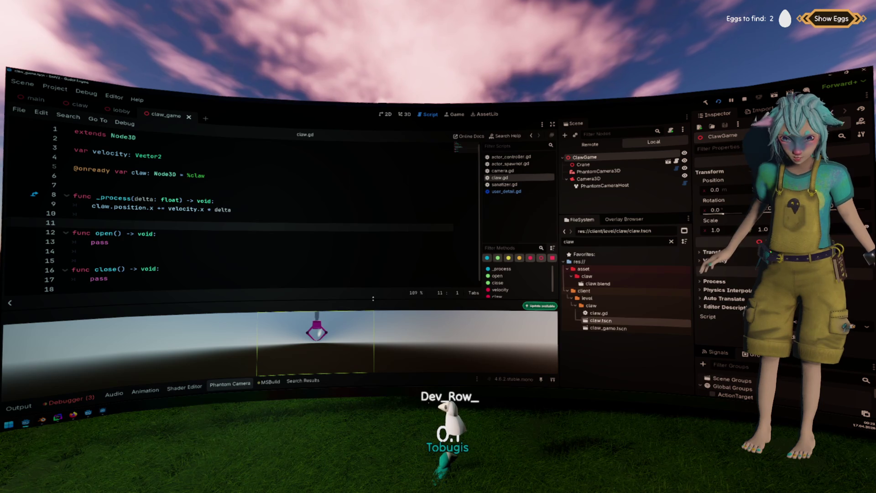
{"action": "left_click_drag", "start_coordinate": [365, 300], "coordinate": [364, 277]}
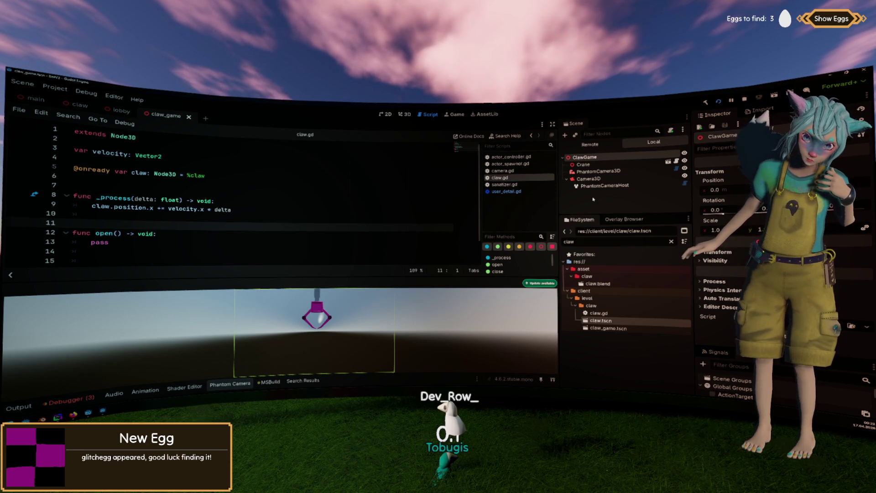
Add a Control node under ClawGame and rename it UI.
{"action": "right_click", "coordinate": [607, 155]}
{"action": "left_click", "coordinate": [643, 159]}
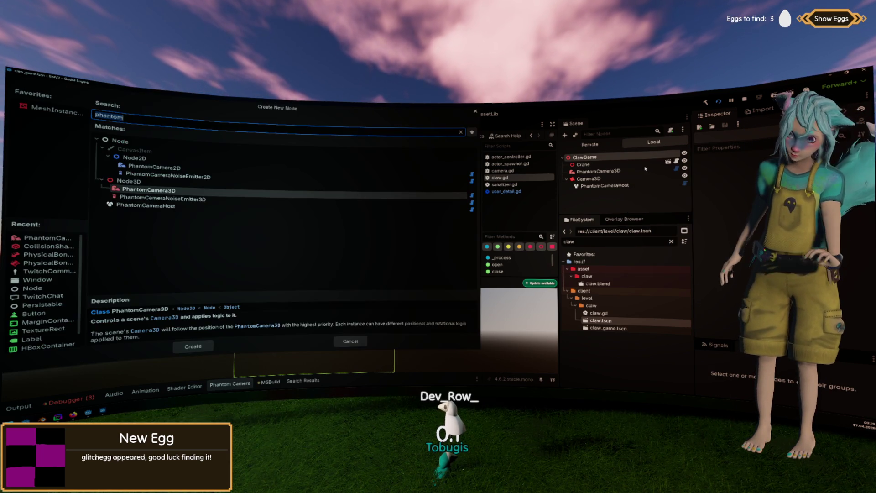
{"action": "type", "text": "ui"}
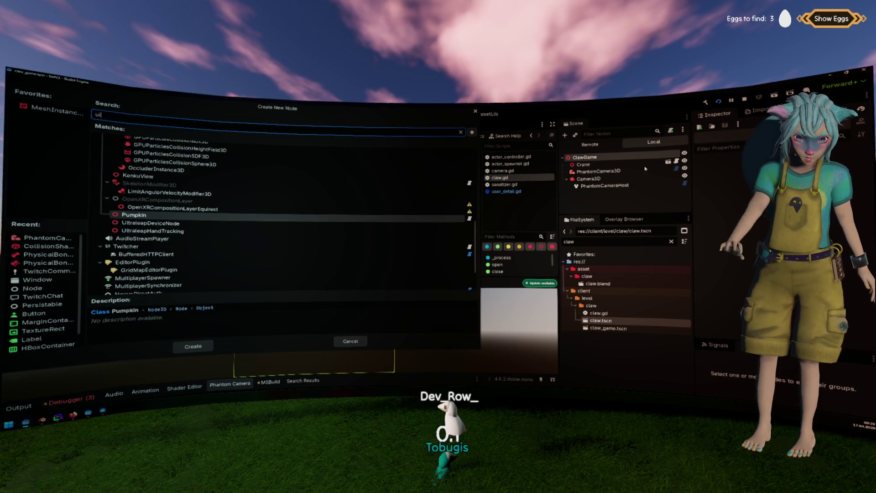
{"action": "key", "text": "BackSpace"}
{"action": "key", "text": "BackSpace"}
{"action": "type", "text": "control"}
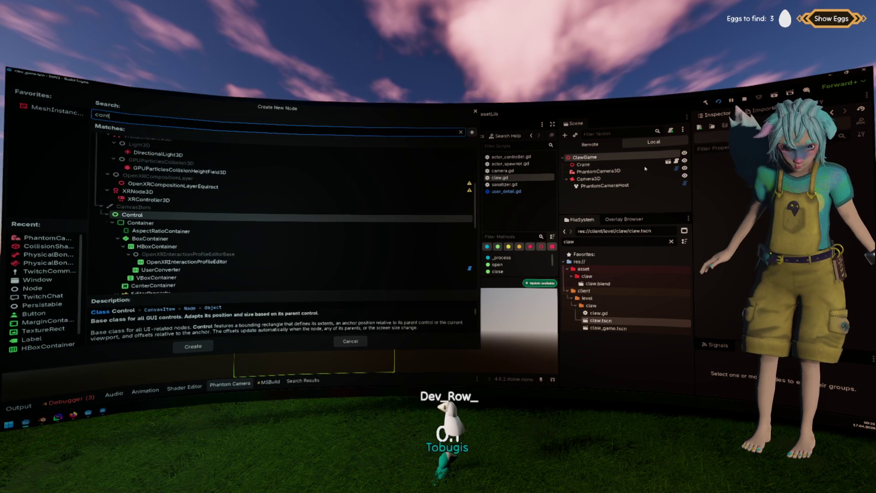
{"action": "key", "text": "Return"}
{"action": "right_click", "coordinate": [597, 192]}
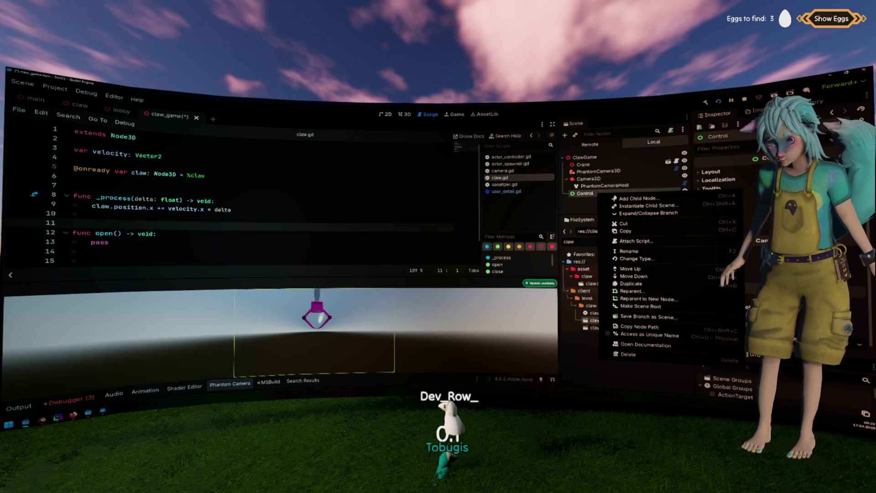
{"action": "left_click", "coordinate": [597, 197]}
{"action": "double_click", "coordinate": [597, 194]}
{"action": "type", "text": "UI"}
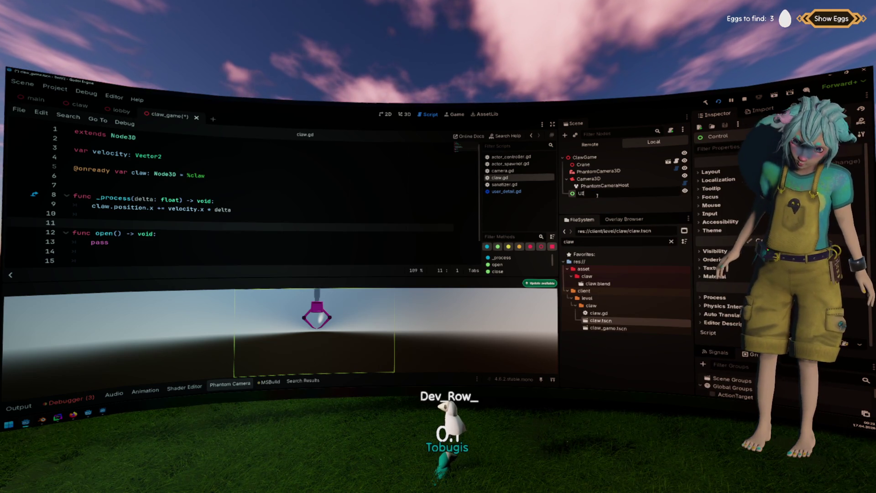
{"action": "key", "text": "Return"}
Create a TextureRect as a child of the UI node.
{"action": "right_click", "coordinate": [573, 194]}
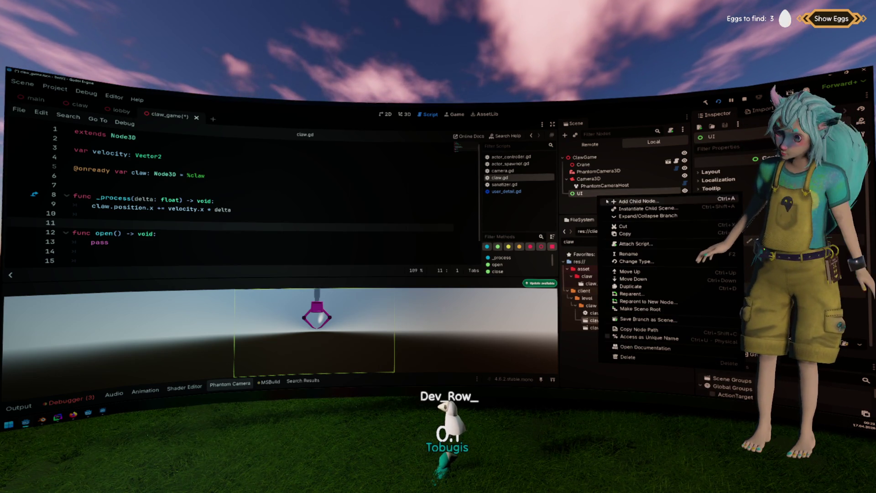
{"action": "left_click", "coordinate": [574, 200]}
{"action": "type", "text": "cont"}
{"action": "scroll", "coordinate": [348, 171], "scroll_direction": "down", "scroll_amount": 3}
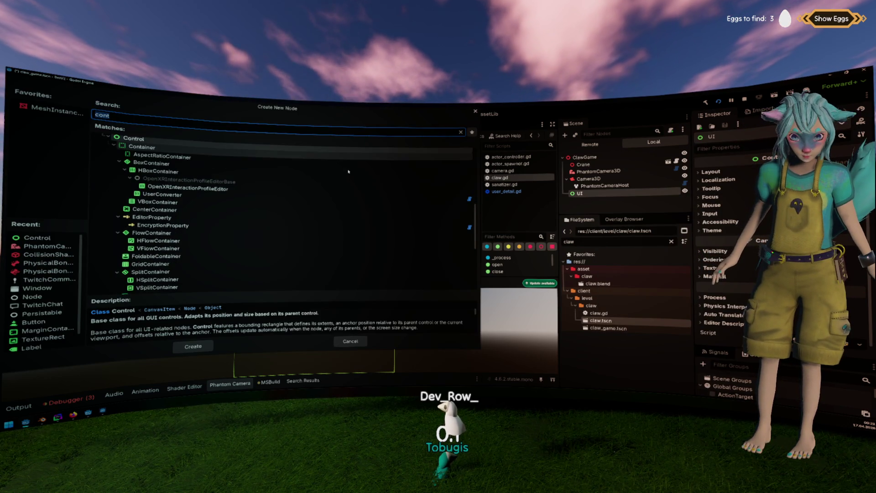
{"action": "scroll", "coordinate": [349, 172], "scroll_direction": "down", "scroll_amount": 3}
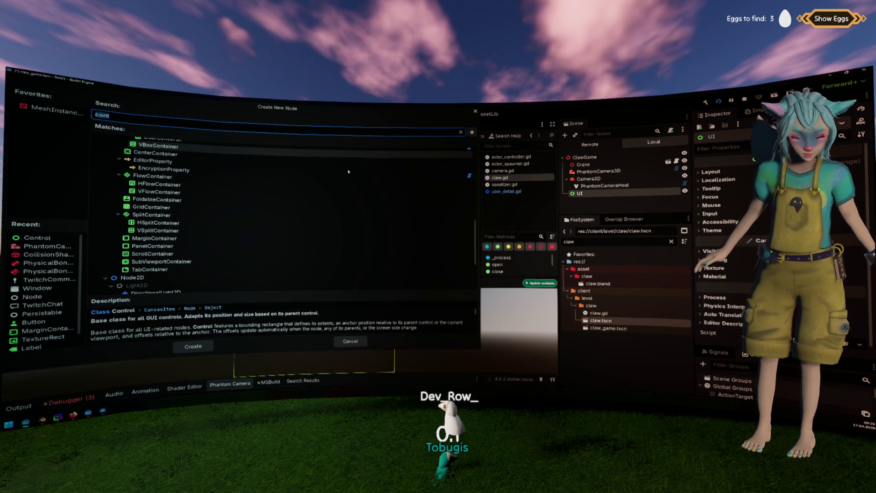
{"action": "key", "text": "BackSpace"}
{"action": "key", "text": "BackSpace"}
{"action": "key", "text": "BackSpace"}
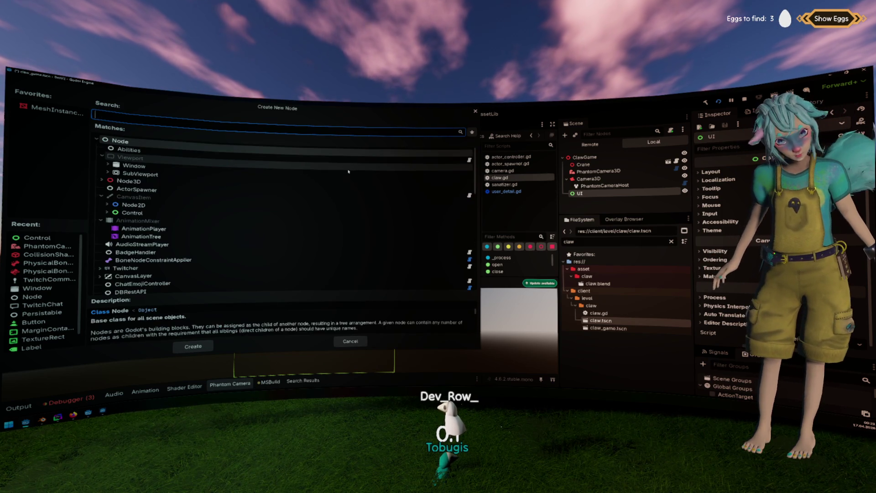
{"action": "type", "text": "texturerect"}
{"action": "key", "text": "Return"}
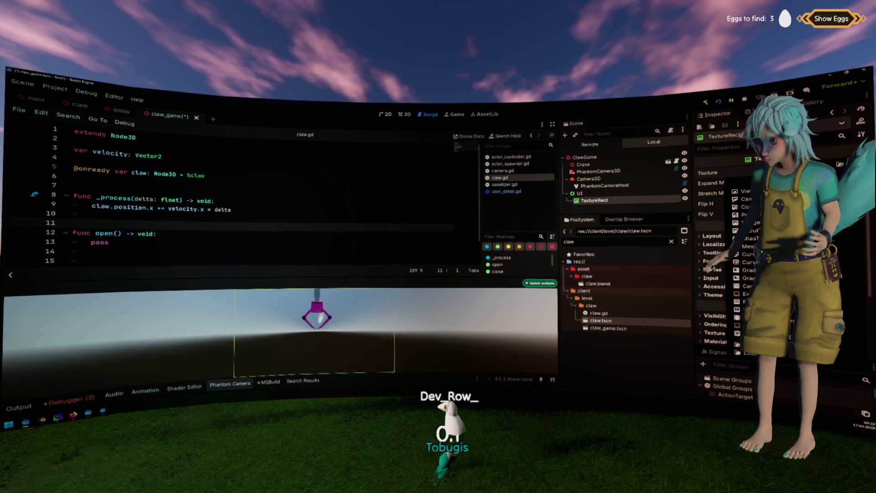
Give the TextureRect a GradientTexture2D texture with its fill set to Radial.
{"action": "key", "text": "Escape"}
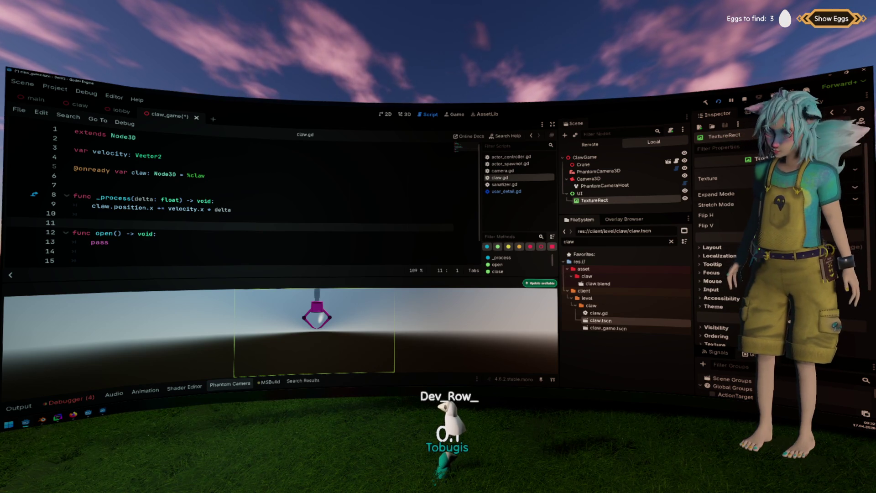
{"action": "left_click", "coordinate": [725, 162]}
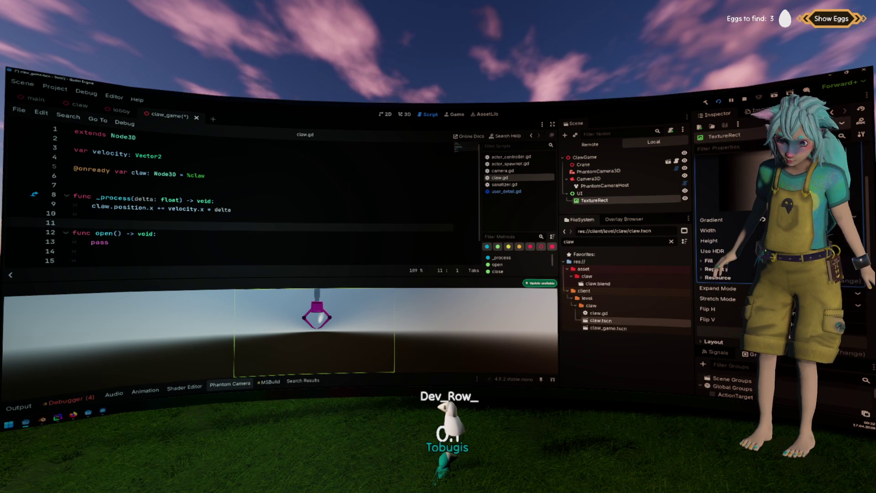
{"action": "left_click", "coordinate": [725, 221]}
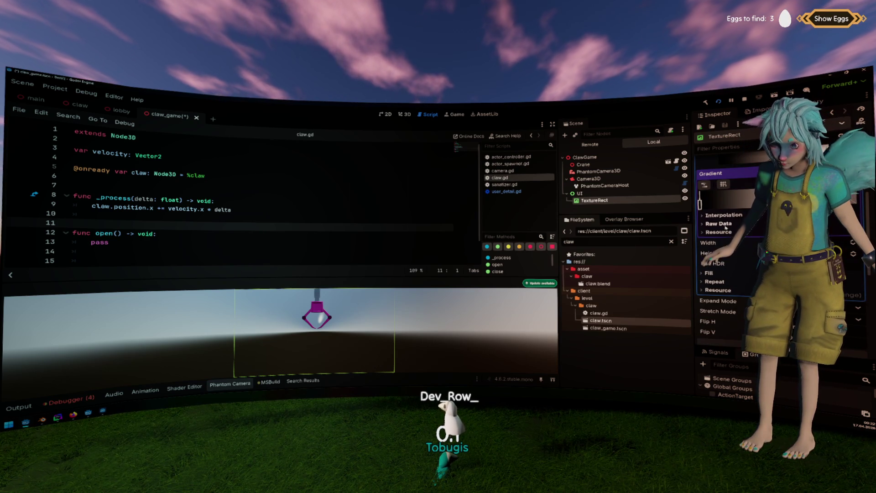
{"action": "left_click", "coordinate": [725, 162]}
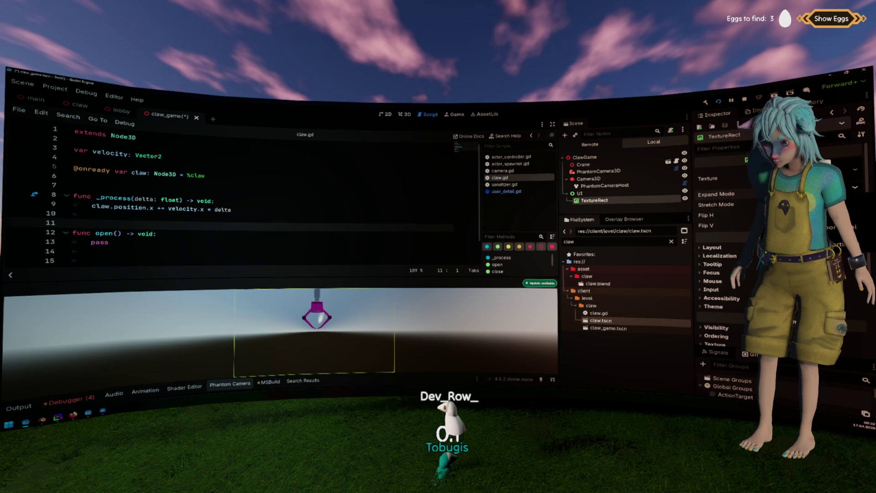
{"action": "left_click", "coordinate": [725, 162]}
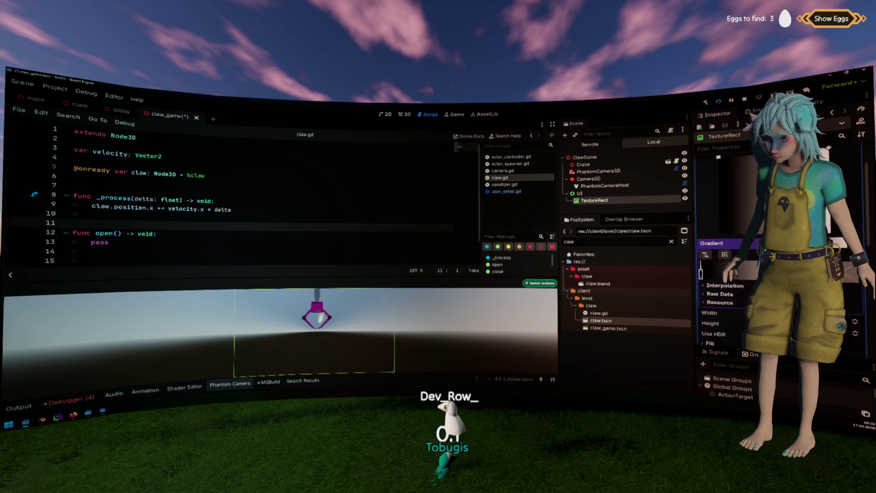
{"action": "left_click", "coordinate": [724, 220]}
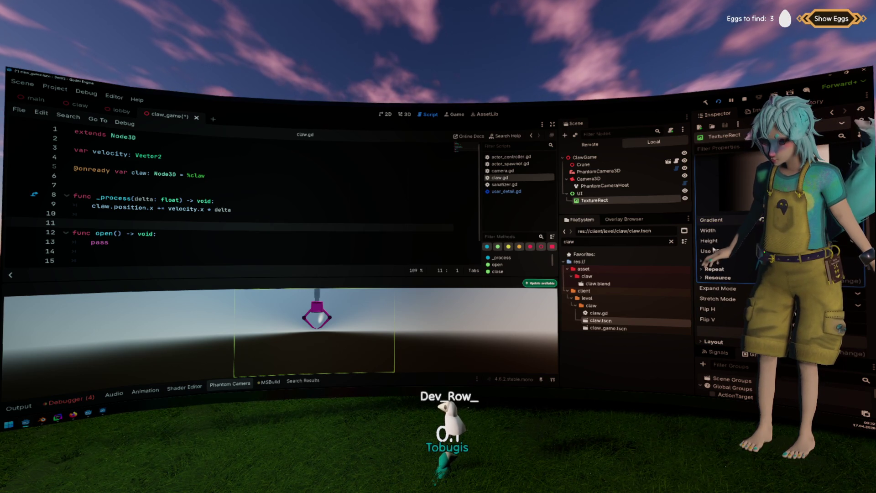
{"action": "left_click", "coordinate": [708, 260]}
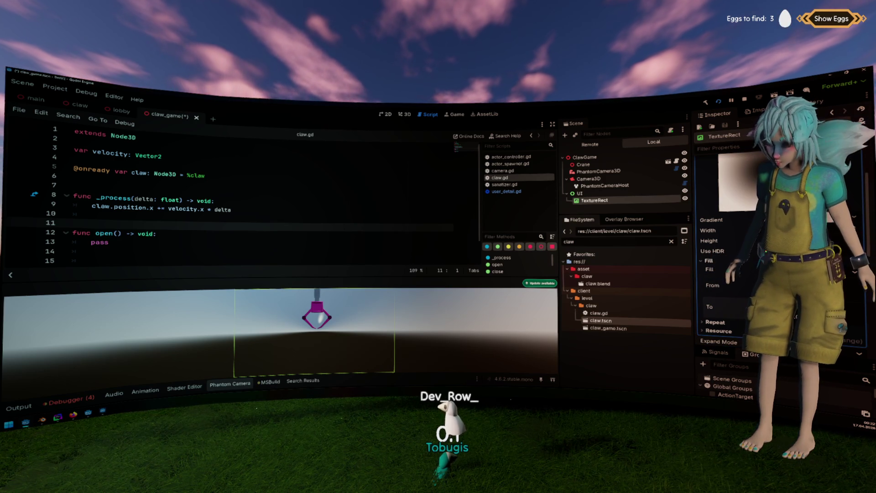
{"action": "left_click", "coordinate": [725, 220]}
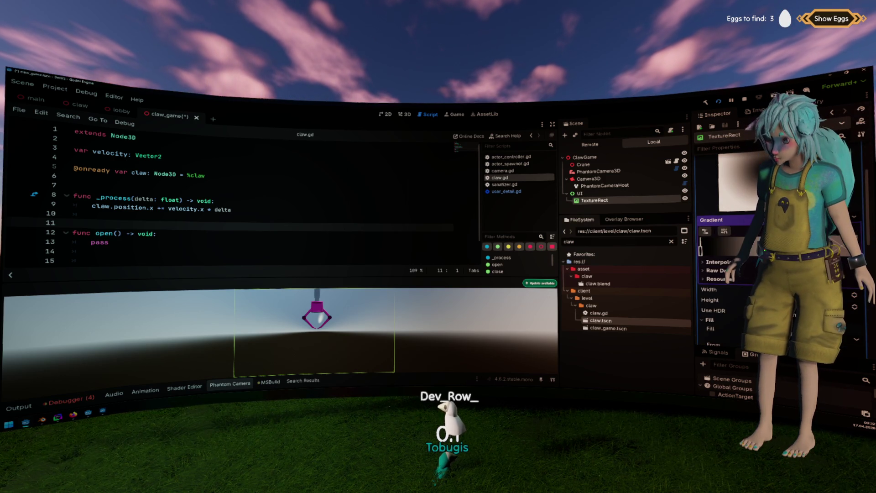
{"action": "left_click", "coordinate": [706, 261]}
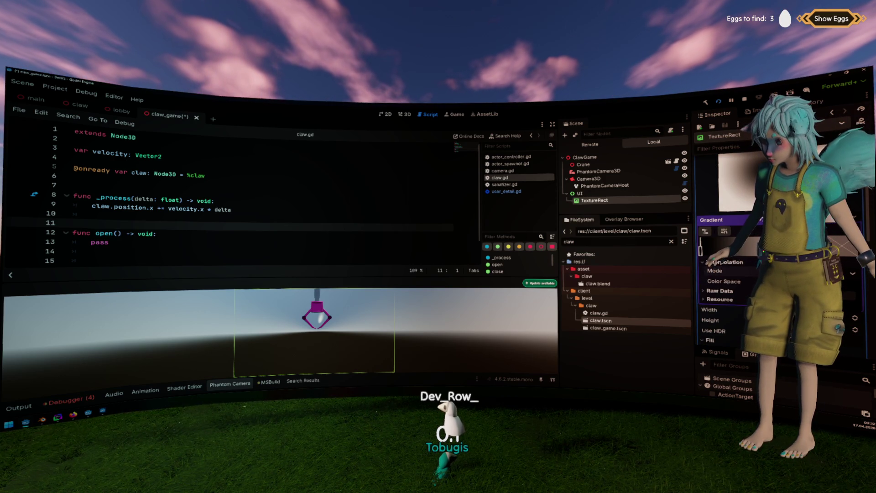
{"action": "left_click", "coordinate": [709, 340]}
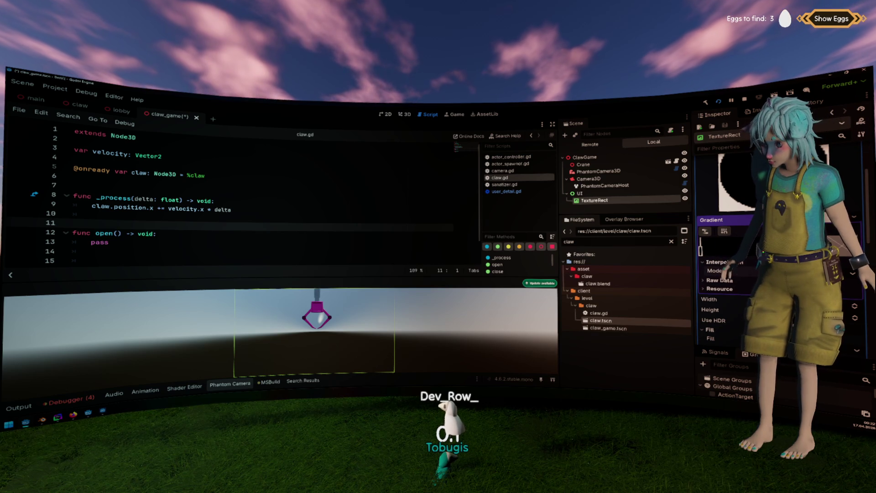
Recolour both gradient stops in the color picker, then collapse the texture settings.
{"action": "left_click", "coordinate": [700, 249]}
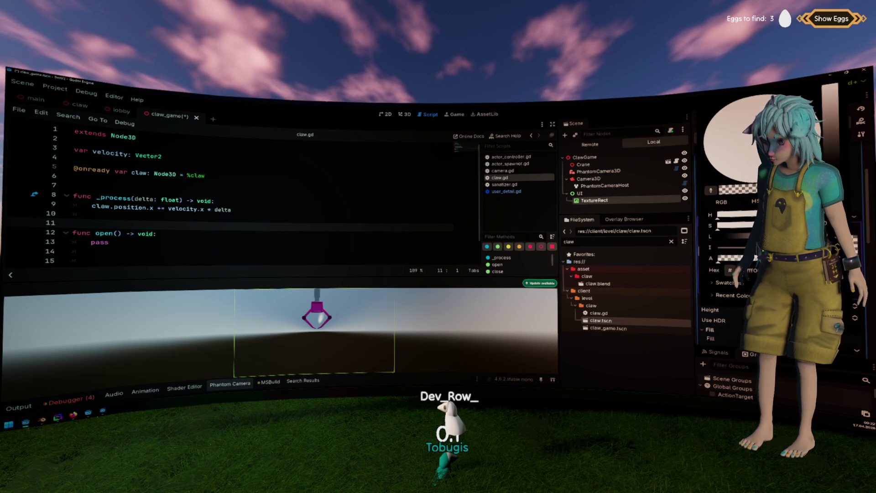
{"action": "key", "text": "Escape"}
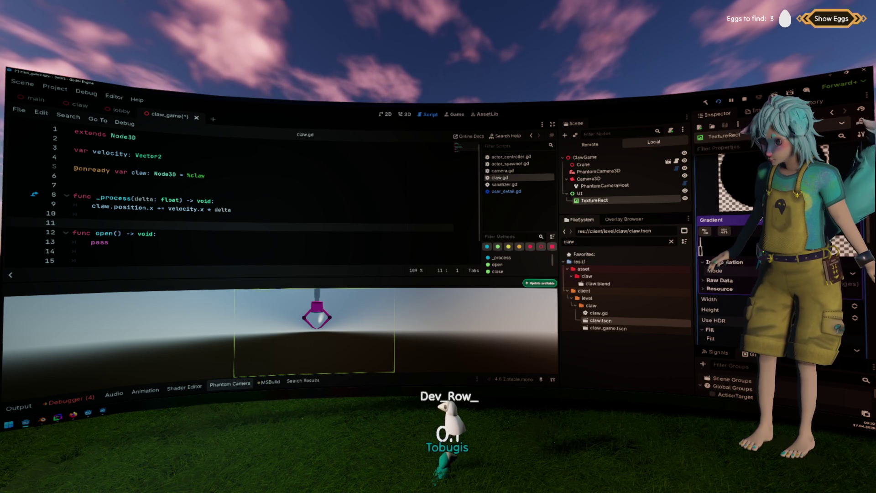
{"action": "left_click", "coordinate": [711, 220]}
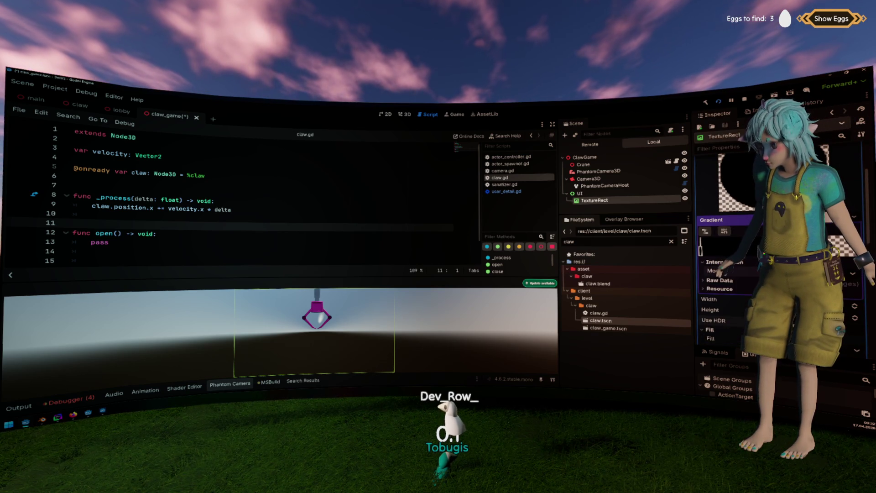
{"action": "left_click", "coordinate": [718, 220]}
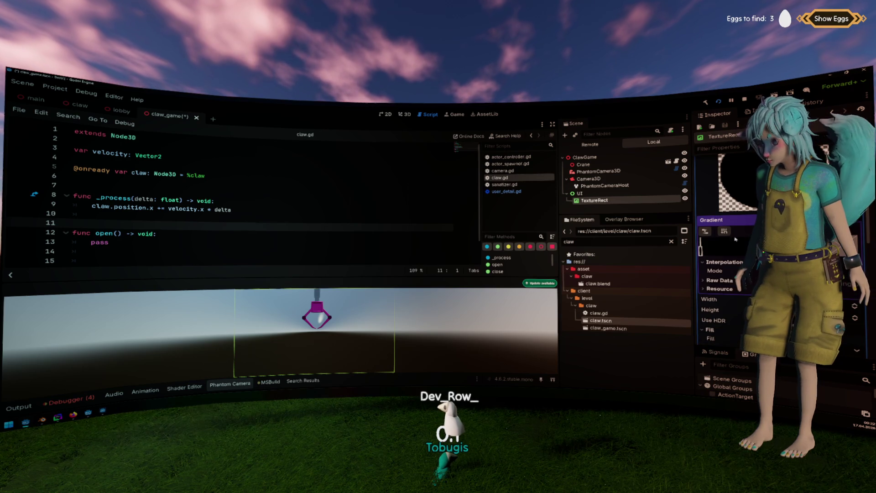
{"action": "left_click", "coordinate": [701, 249]}
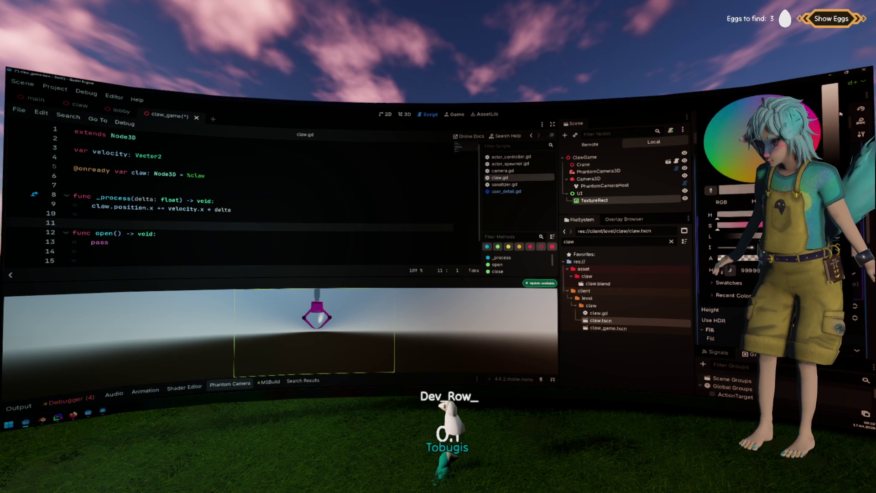
{"action": "left_click", "coordinate": [728, 321]}
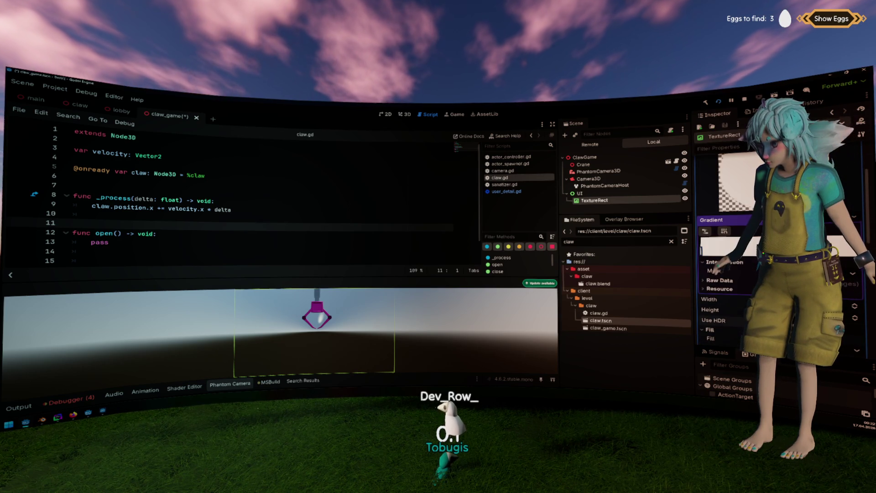
{"action": "scroll", "coordinate": [732, 257], "scroll_direction": "down", "scroll_amount": 1}
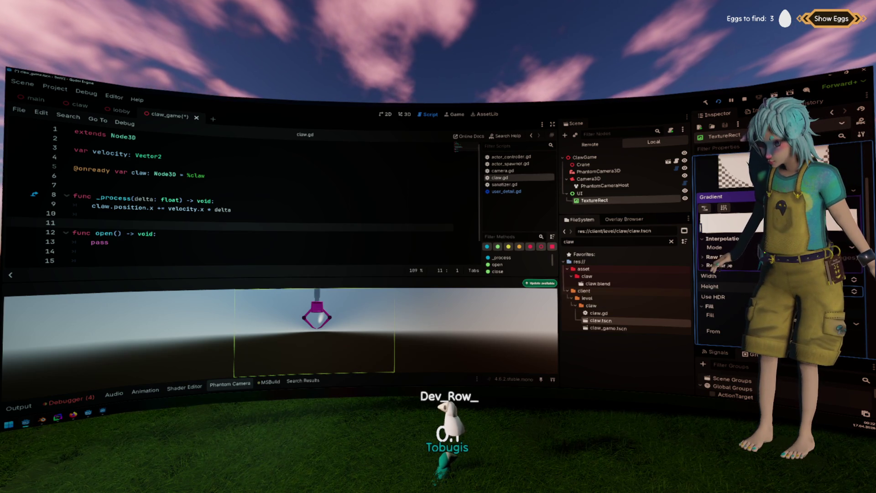
{"action": "scroll", "coordinate": [725, 251], "scroll_direction": "up", "scroll_amount": 4}
{"action": "left_click", "coordinate": [725, 178]}
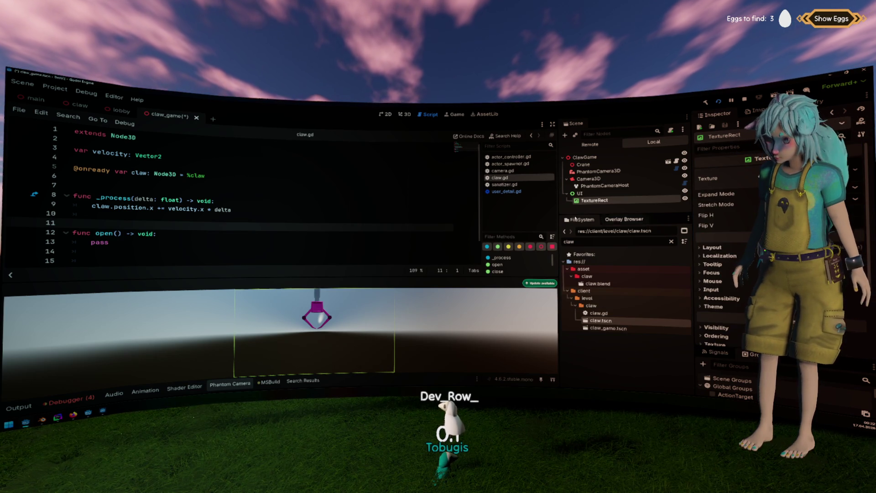
Rename the TextureRect node in the Scene dock to 'Joystick'.
{"action": "double_click", "coordinate": [595, 201]}
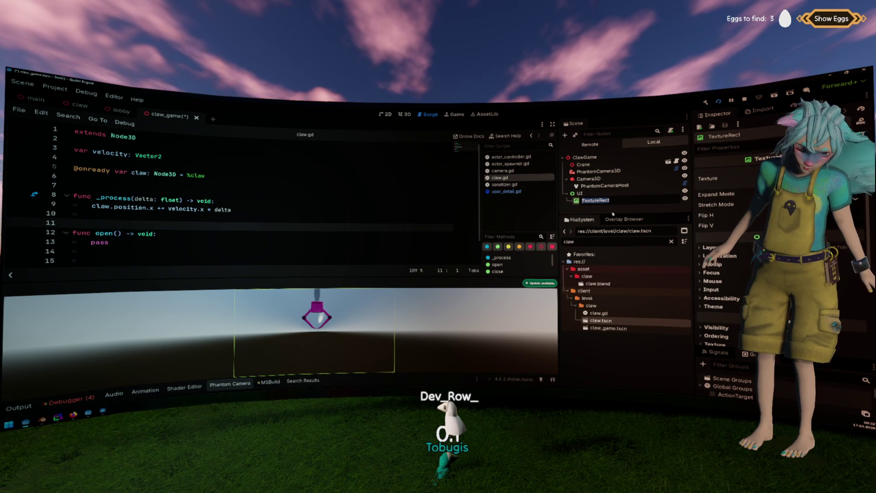
{"action": "type", "text": "Joystick"}
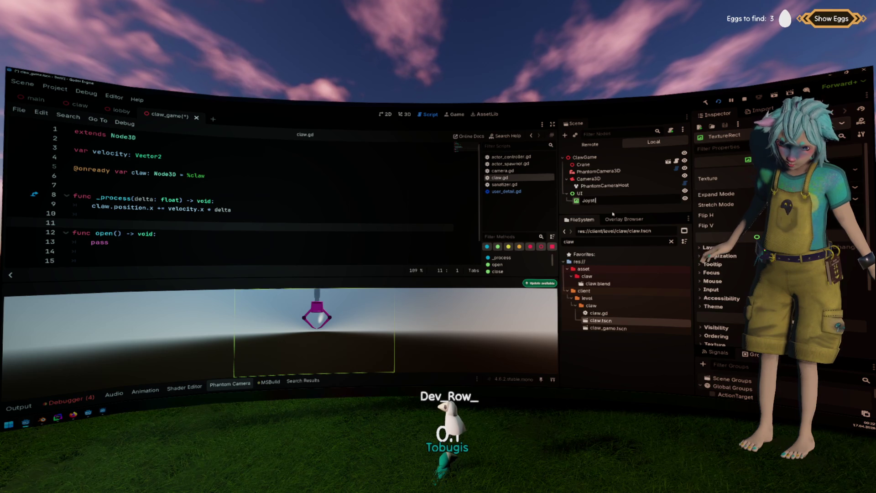
{"action": "key", "text": "Return"}
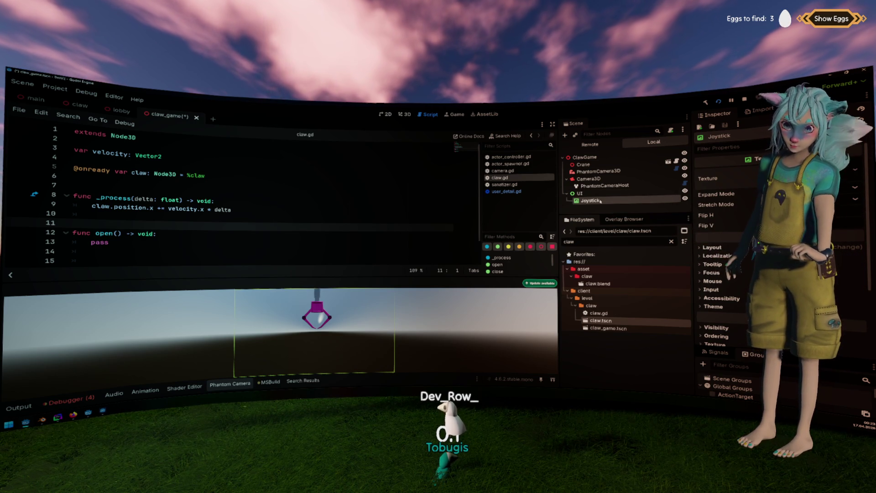
Duplicate the Joystick node and name the base node 'JoystickBase'.
{"action": "key", "text": "ctrl+d"}
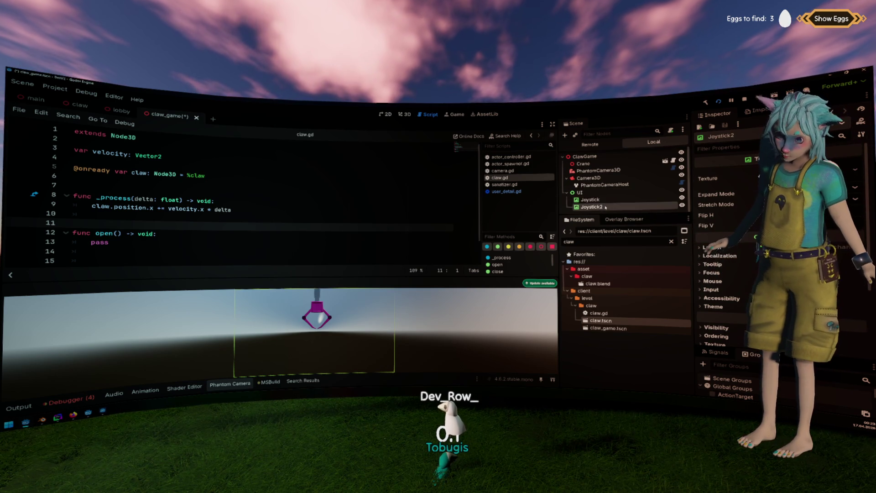
{"action": "type", "text": "BAse"}
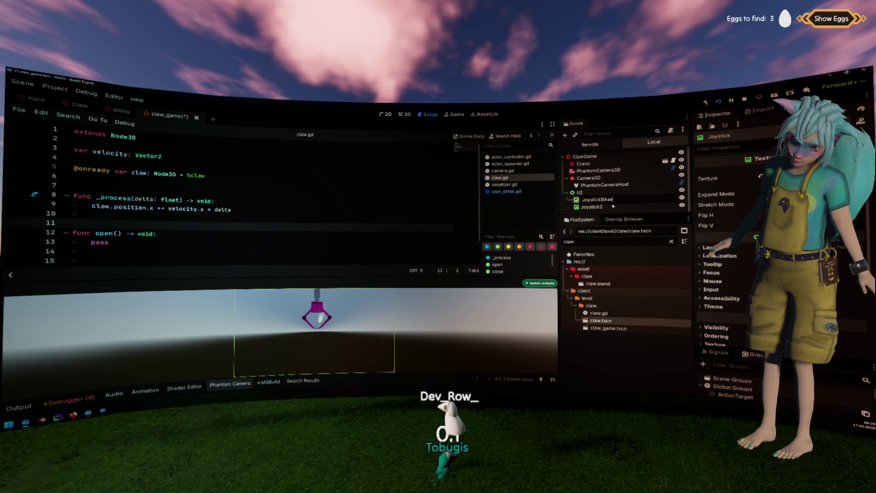
{"action": "key", "text": "Return"}
{"action": "type", "text": "JoystickBase"}
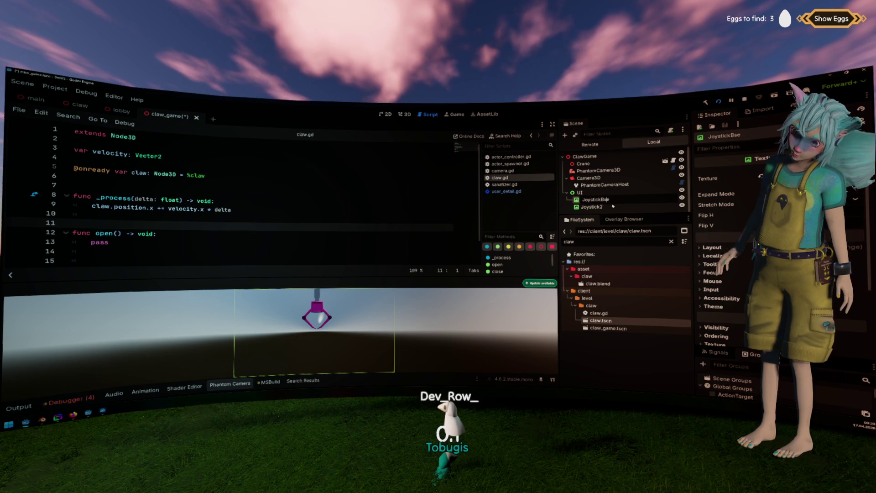
{"action": "key", "text": "Return"}
Set Joystick2's gradient texture colour to black and switch to the 2D canvas.
{"action": "left_click", "coordinate": [614, 207]}
{"action": "left_click", "coordinate": [739, 178]}
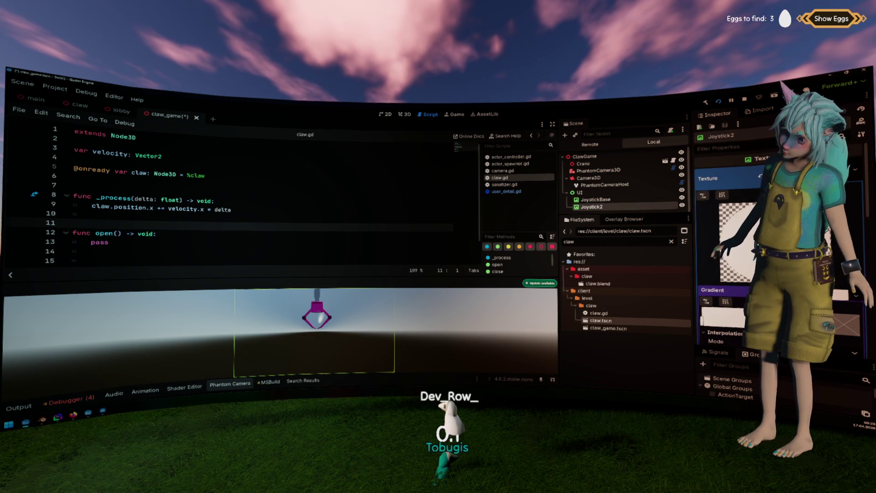
{"action": "left_click", "coordinate": [702, 273]}
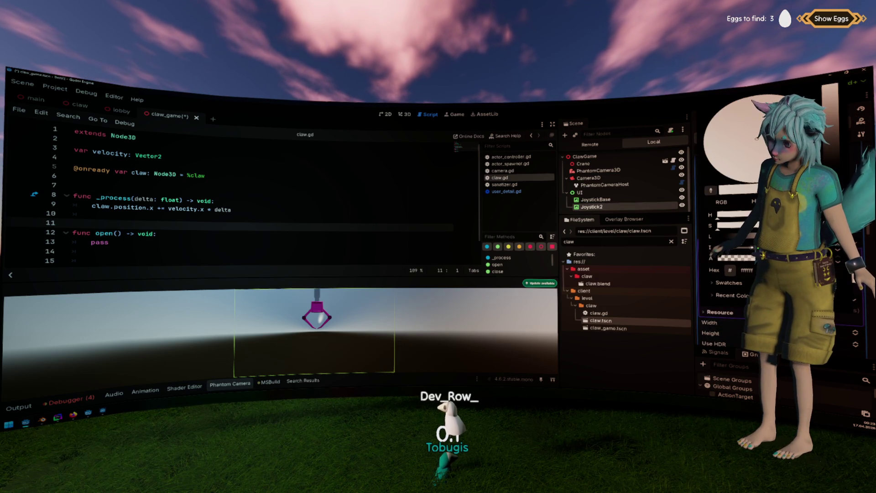
{"action": "left_click", "coordinate": [741, 285]}
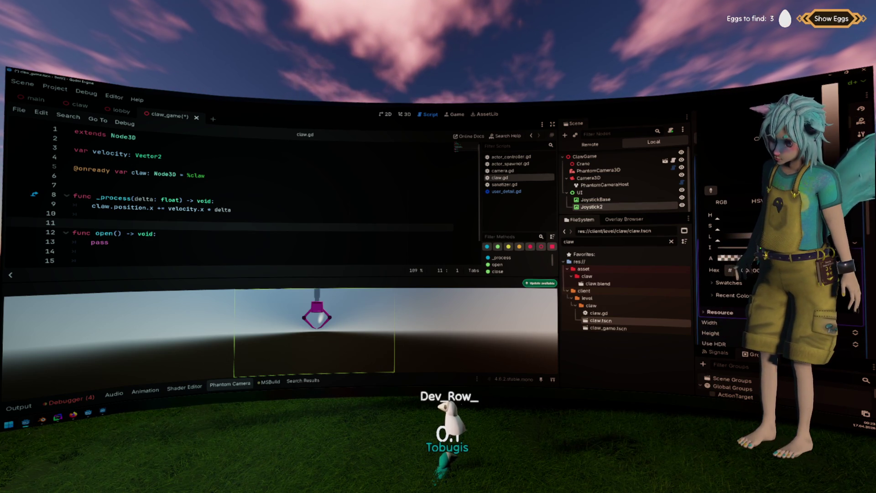
{"action": "key", "text": "Escape"}
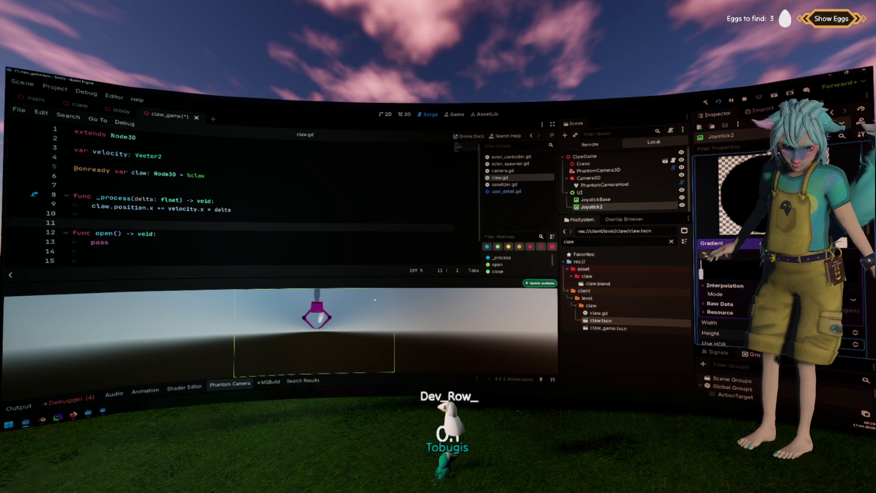
{"action": "key", "text": "ctrl+F1"}
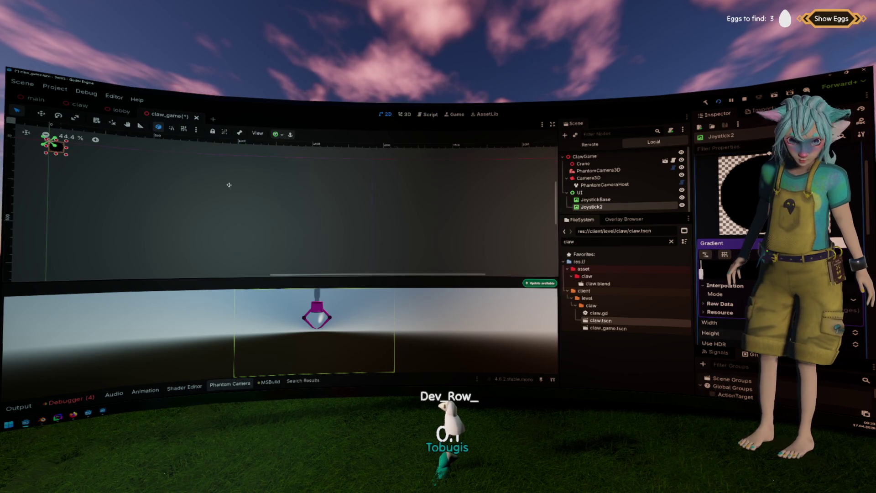
Select JoystickBase, expand its Texture and Gradient properties, and open a gradient stop's colour picker.
{"action": "scroll", "coordinate": [329, 197], "scroll_direction": "up", "scroll_amount": 6}
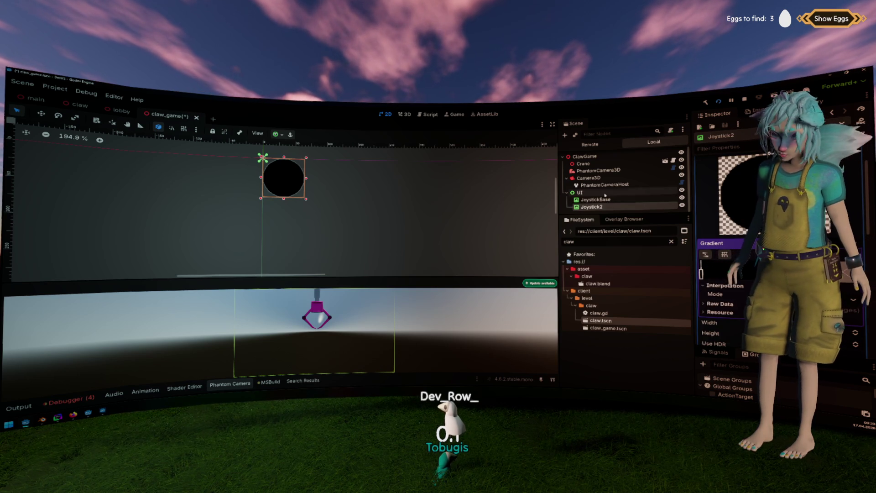
{"action": "left_click", "coordinate": [625, 200]}
{"action": "right_click", "coordinate": [625, 199]}
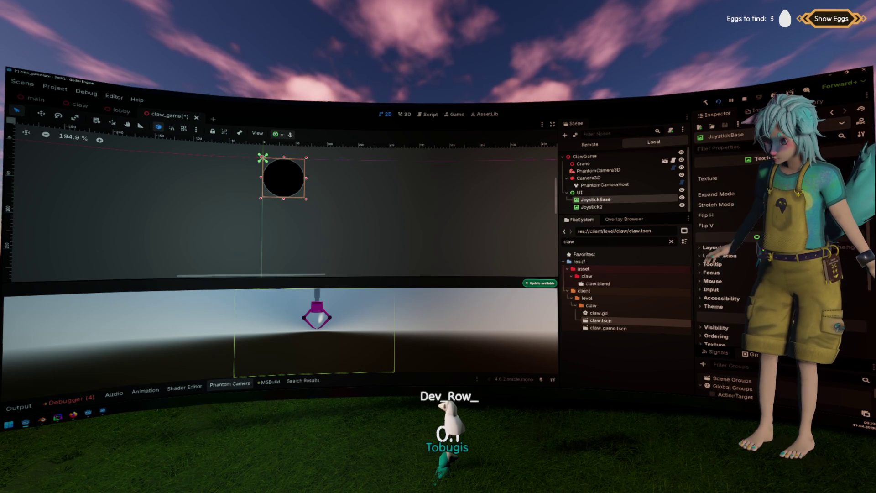
{"action": "left_click", "coordinate": [730, 178]}
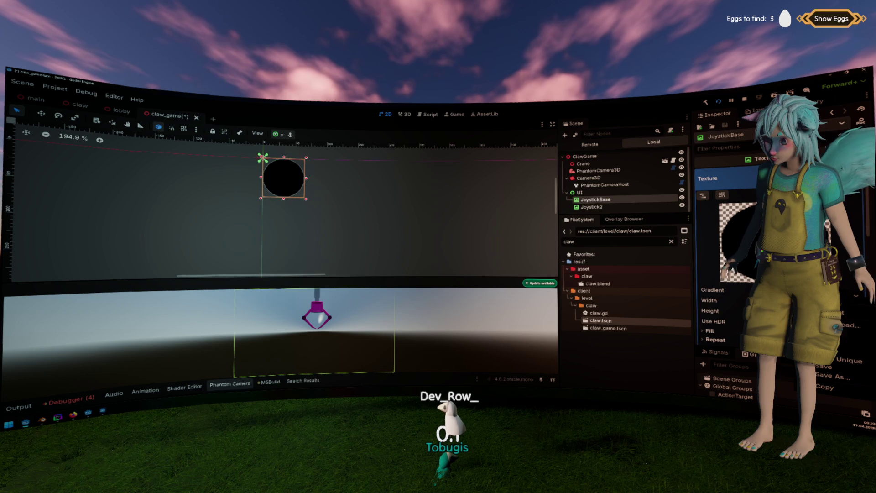
{"action": "left_click", "coordinate": [711, 290]}
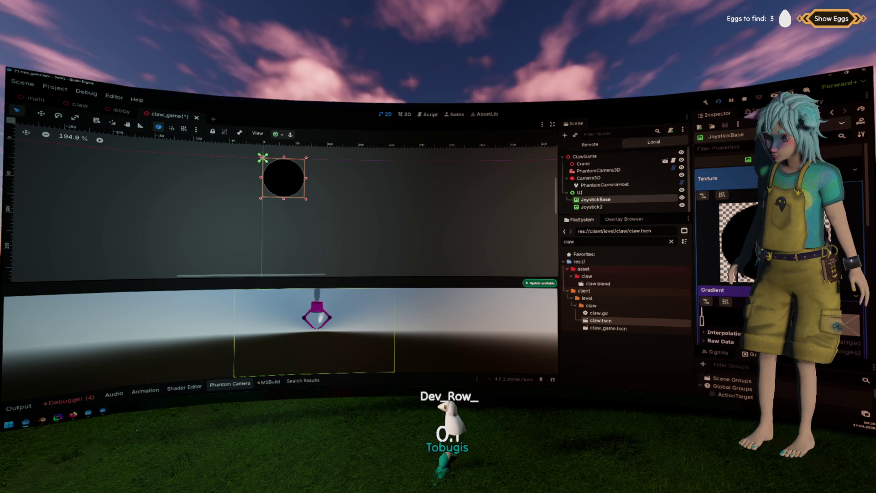
{"action": "double_click", "coordinate": [702, 315]}
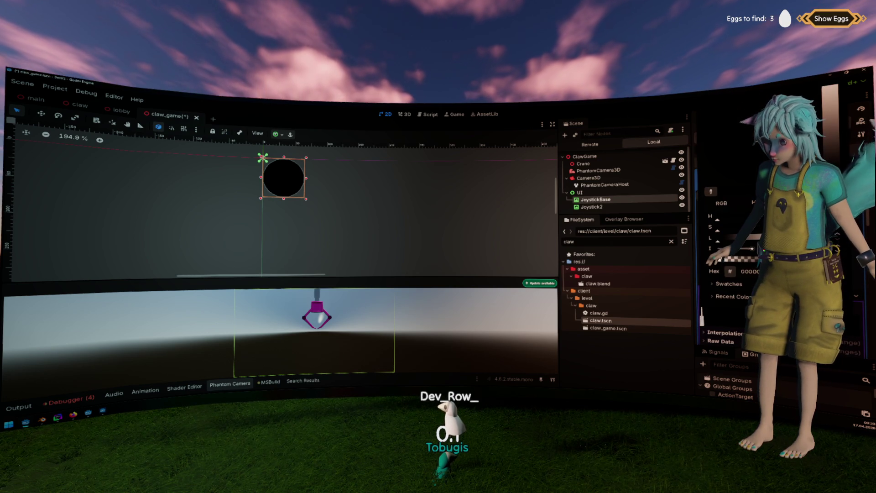
{"action": "key", "text": "Escape"}
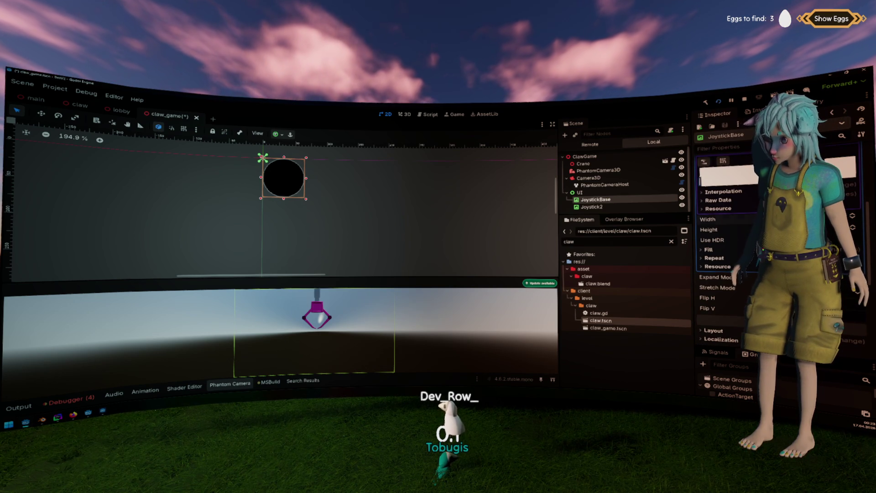
Make JoystickBase a large white disc and centre Joystick2 on it with the Center anchor preset.
{"action": "left_click", "coordinate": [710, 250]}
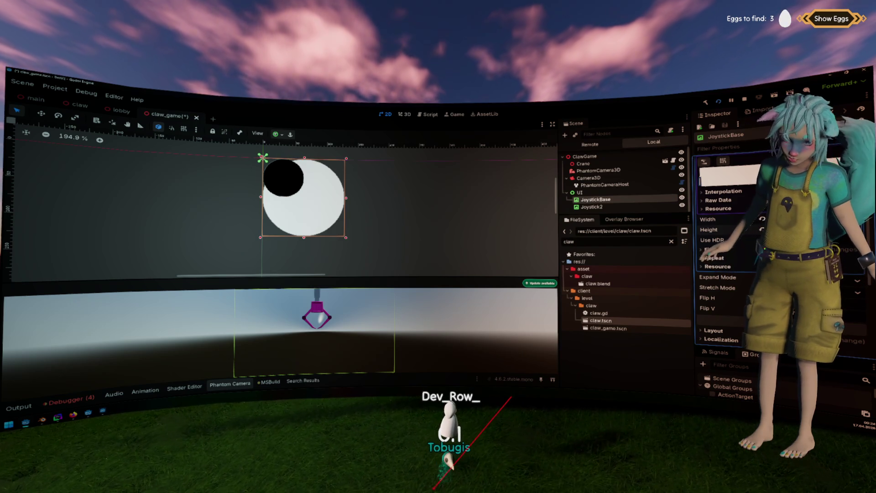
{"action": "left_click", "coordinate": [607, 206]}
{"action": "left_click", "coordinate": [609, 201]}
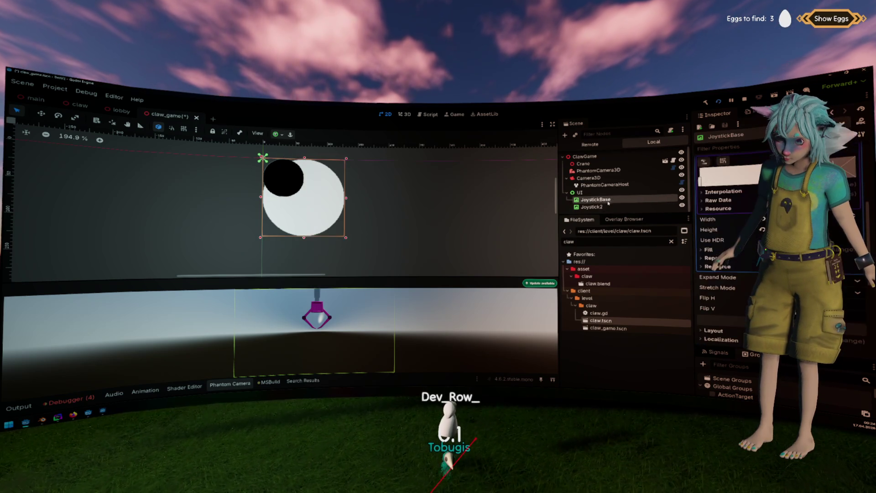
{"action": "left_click", "coordinate": [593, 207]}
{"action": "left_click", "coordinate": [276, 134]}
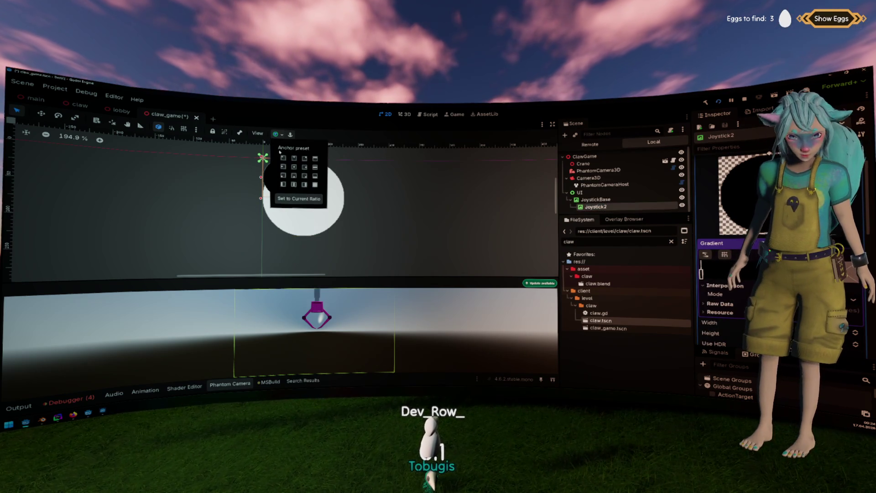
{"action": "left_click", "coordinate": [294, 167]}
{"action": "left_click", "coordinate": [420, 197]}
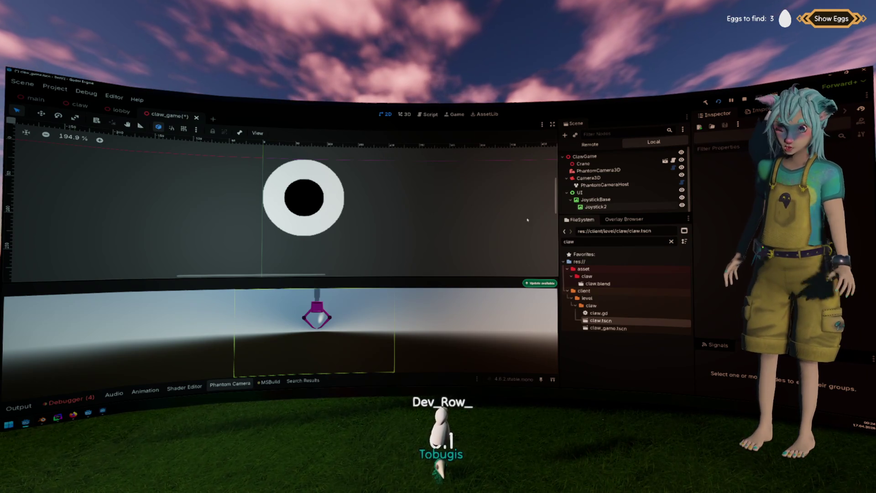
Rename the Joystick2 knob node to 'Joystick'.
{"action": "left_click", "coordinate": [593, 207]}
{"action": "double_click", "coordinate": [593, 207]}
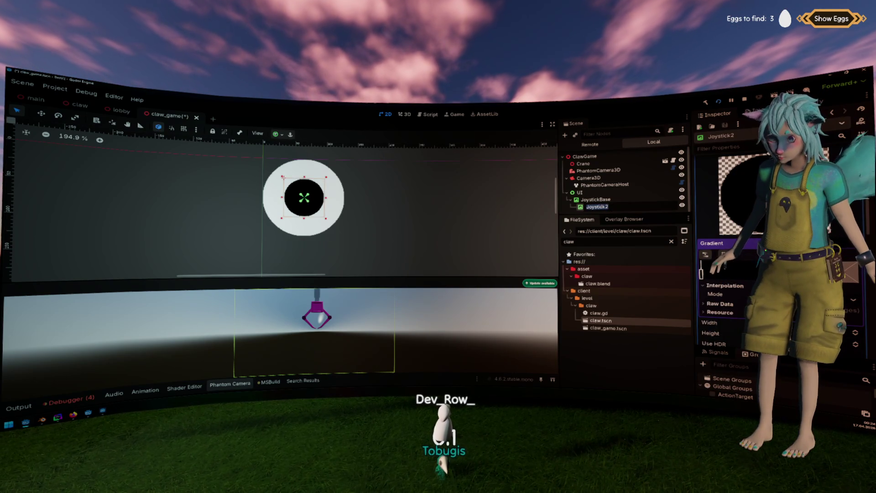
{"action": "key", "text": "BackSpace"}
{"action": "key", "text": "Return"}
{"action": "right_click", "coordinate": [604, 207]}
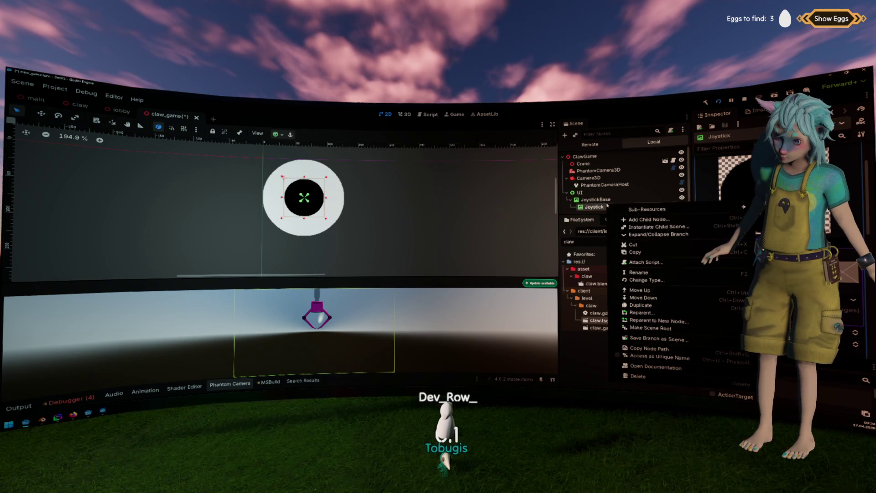
{"action": "right_click", "coordinate": [607, 200]}
Start attaching a script to JoystickBase and create a joystick folder under res://client/ui.
{"action": "left_click", "coordinate": [645, 258]}
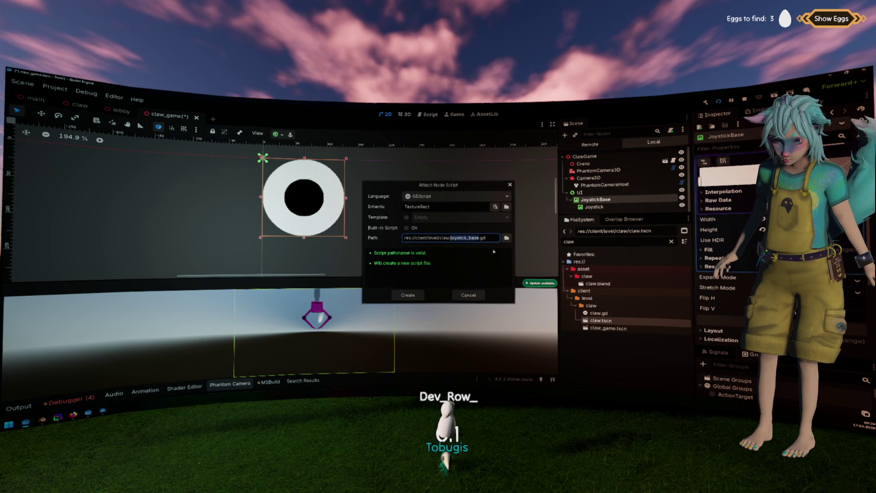
{"action": "double_click", "coordinate": [444, 238]}
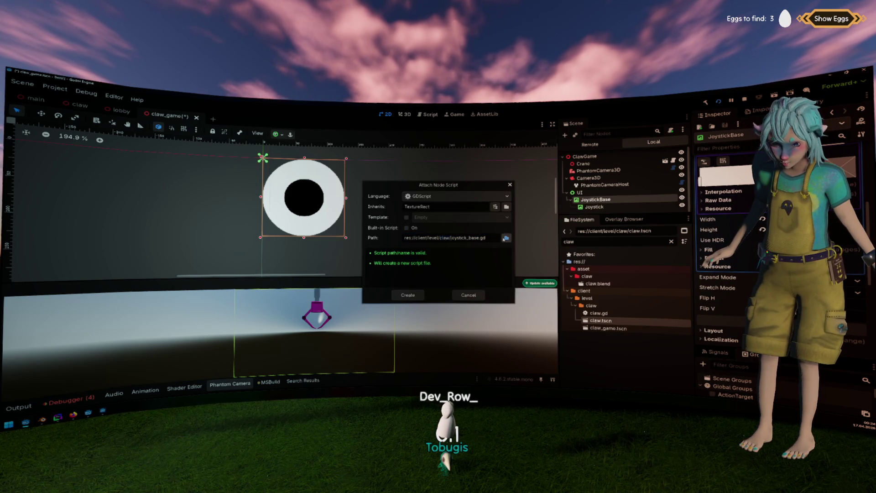
{"action": "left_click", "coordinate": [506, 237]}
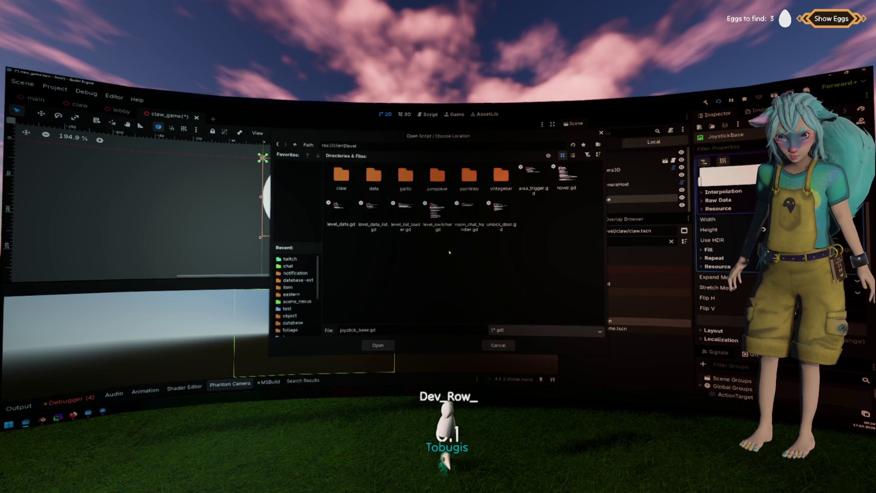
{"action": "left_click", "coordinate": [295, 144]}
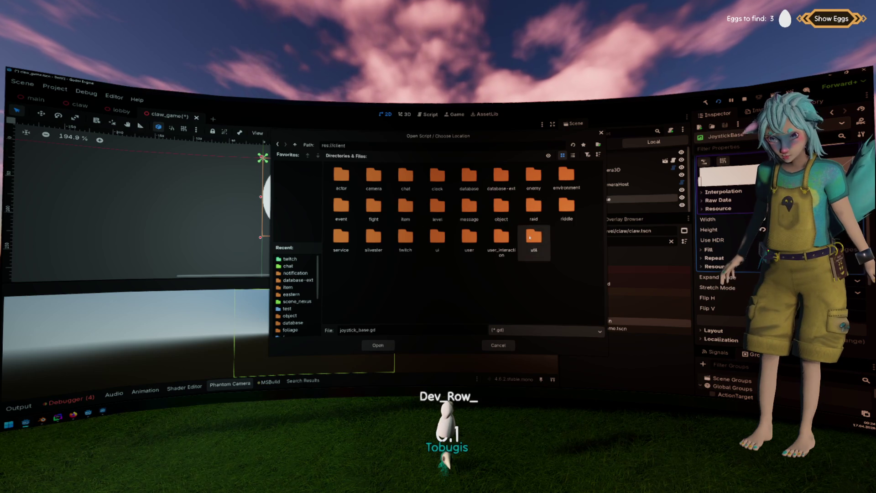
{"action": "double_click", "coordinate": [437, 237]}
{"action": "right_click", "coordinate": [429, 202]}
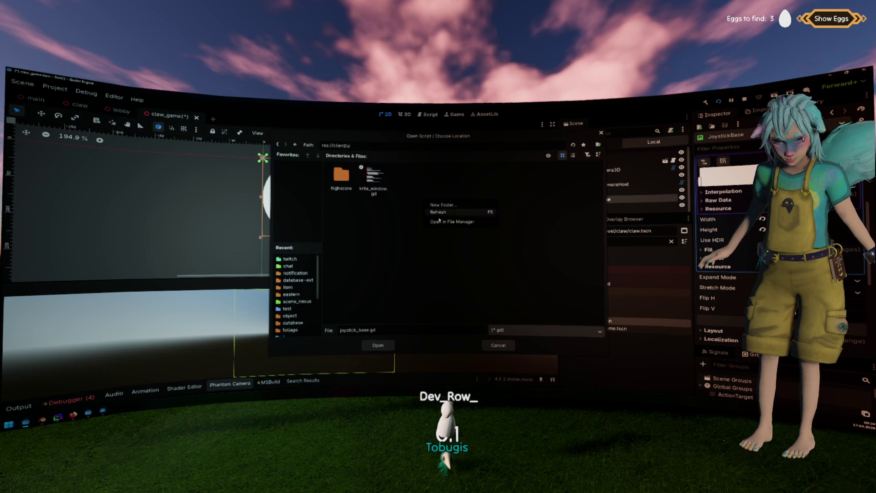
{"action": "left_click", "coordinate": [461, 205]}
{"action": "type", "text": "joyst"}
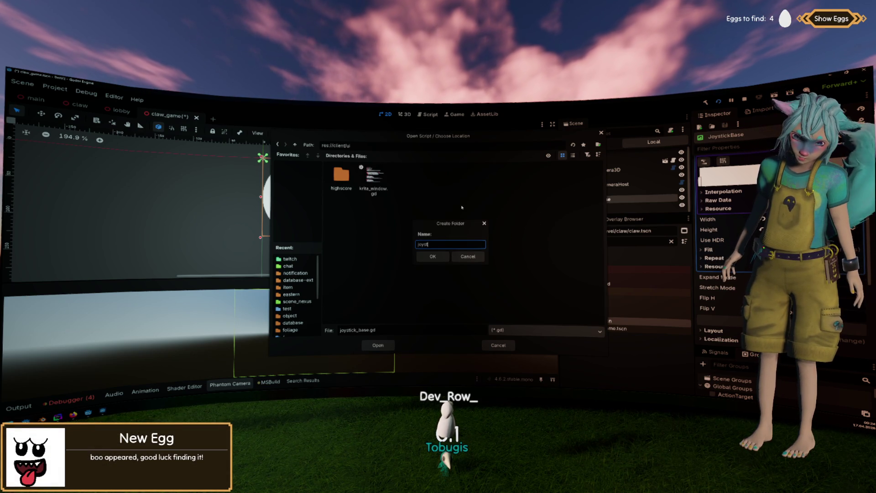
{"action": "type", "text": "ick"}
{"action": "key", "text": "Return"}
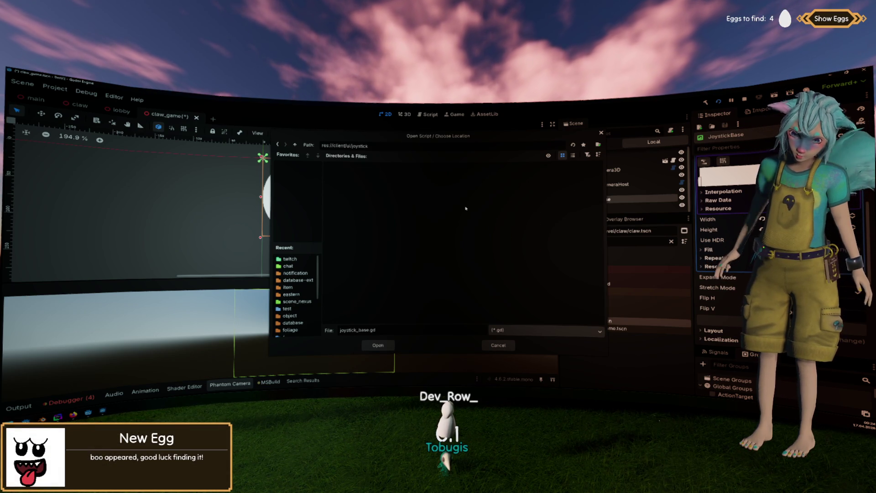
Set the script path to joystick/joystick.gd and create the script.
{"action": "left_click", "coordinate": [381, 343]}
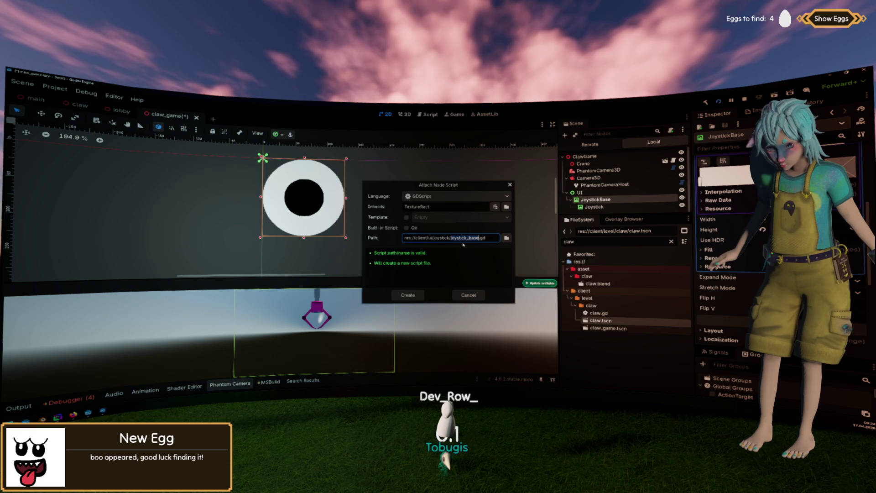
{"action": "left_click_drag", "start_coordinate": [467, 238], "coordinate": [476, 238]}
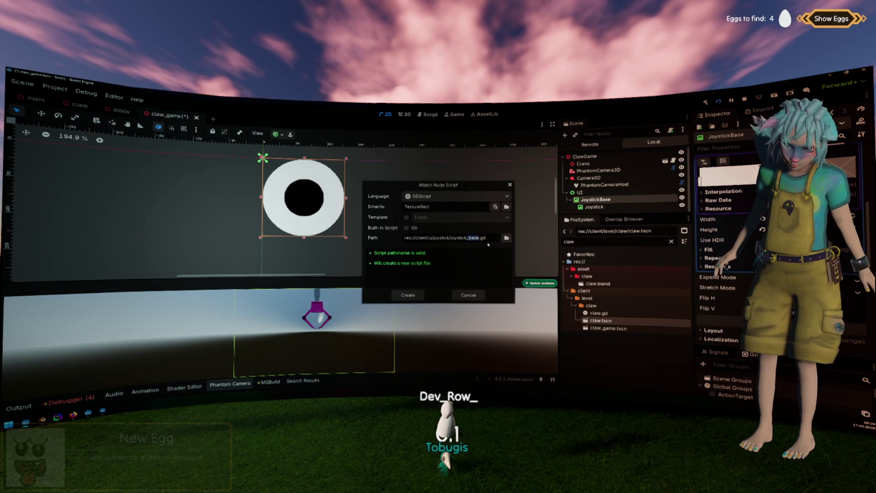
{"action": "key", "text": "BackSpace"}
{"action": "key", "text": "Return"}
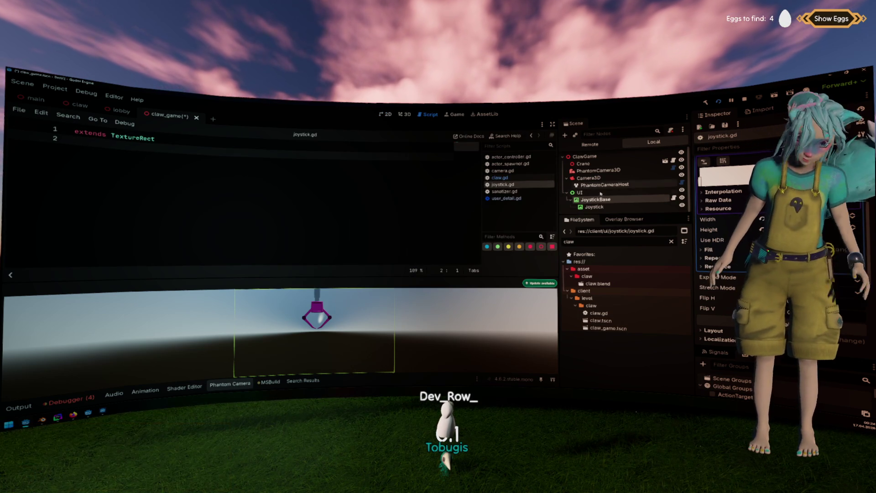
{"action": "right_click", "coordinate": [616, 208]}
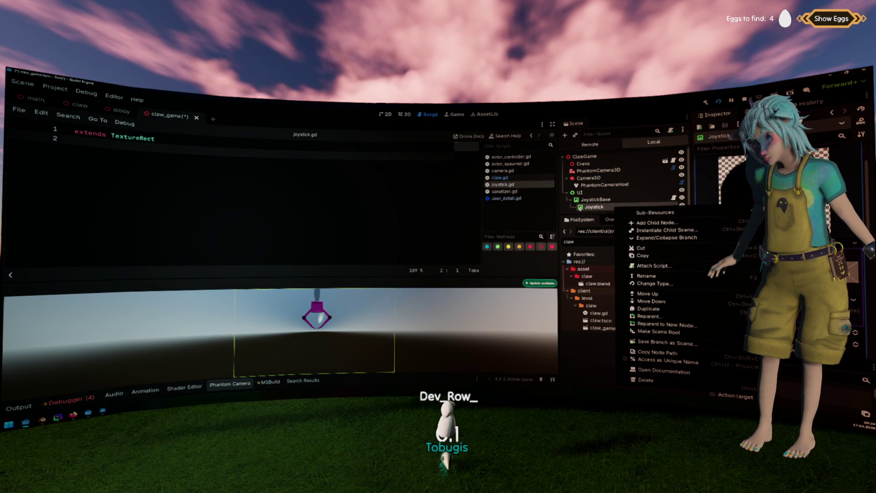
{"action": "left_click", "coordinate": [668, 361]}
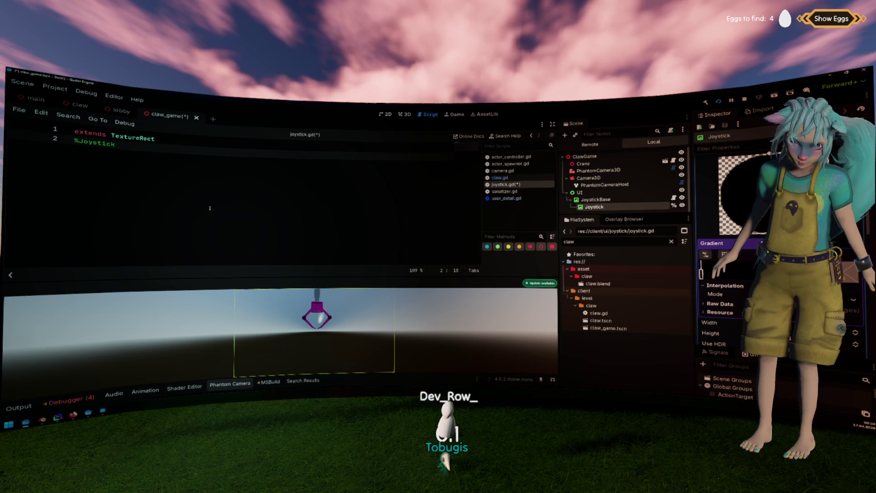
{"action": "left_click", "coordinate": [501, 199]}
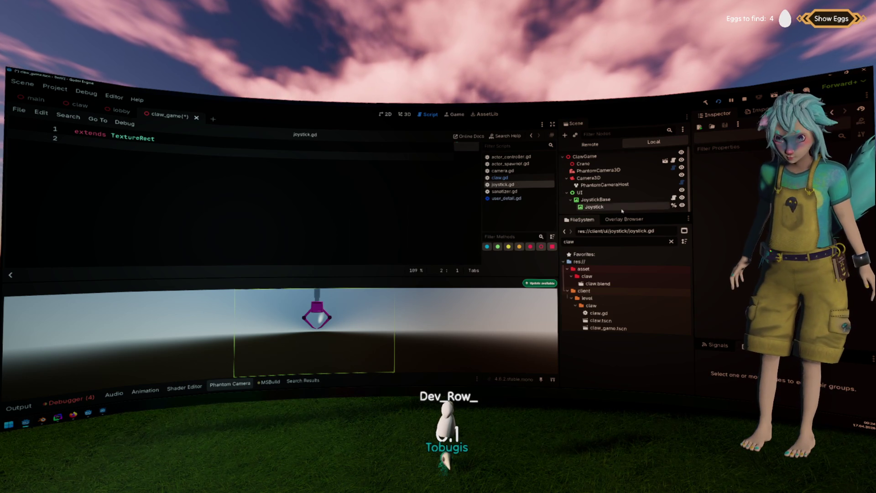
{"action": "left_click_drag", "start_coordinate": [594, 207], "coordinate": [183, 146]}
{"action": "left_click", "coordinate": [230, 384]}
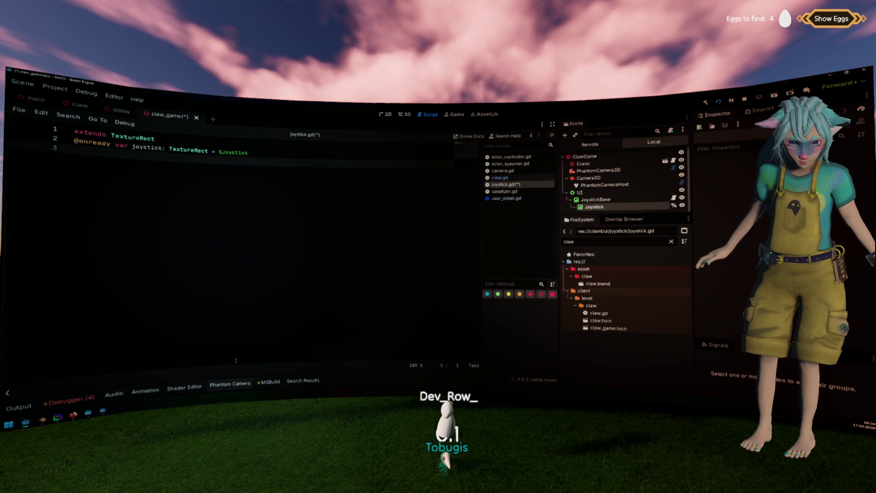
{"action": "left_click", "coordinate": [200, 138]}
{"action": "key", "text": "Return"}
{"action": "key", "text": "Down"}
{"action": "key", "text": "Down"}
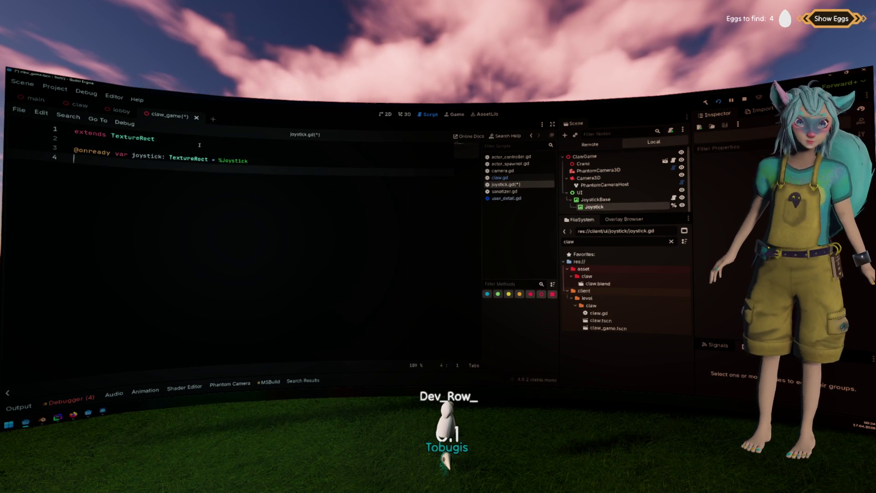
{"action": "key", "text": "Return"}
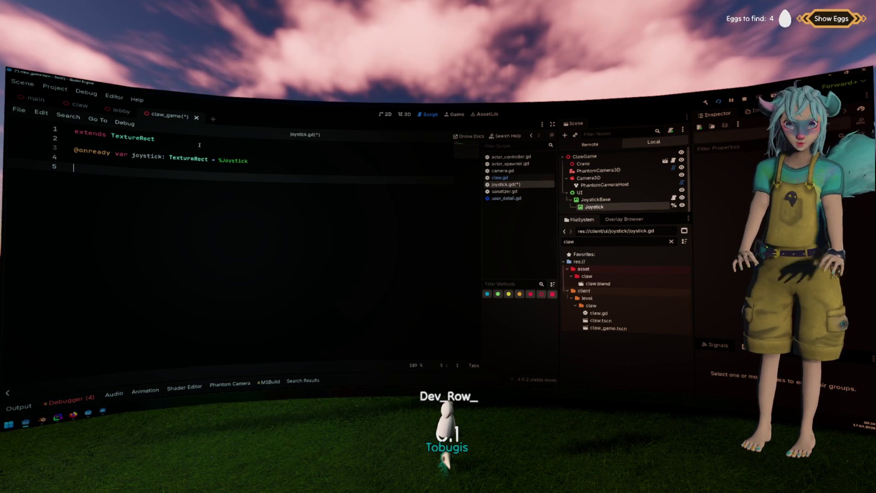
Add func _input(event: InputEvent) -> void: with an 'if event is InputEventMouseButton:' check.
{"action": "type", "text": "func _inp"}
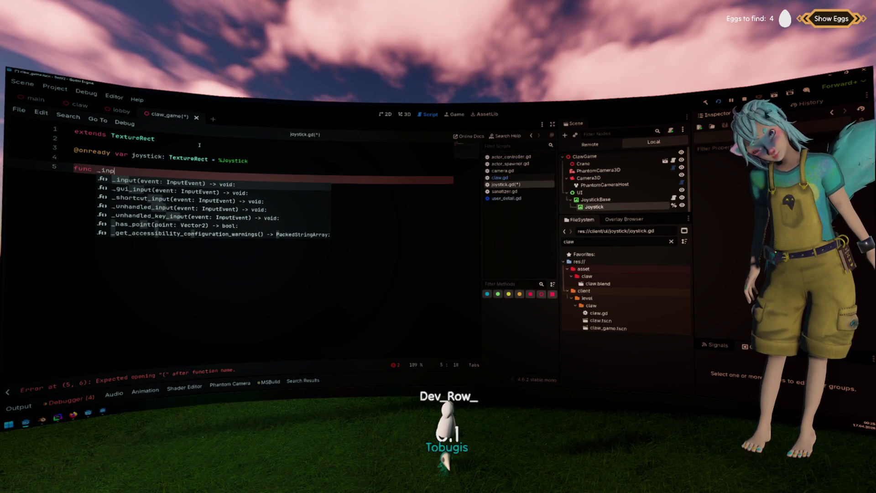
{"action": "key", "text": "Return"}
{"action": "key", "text": "Return"}
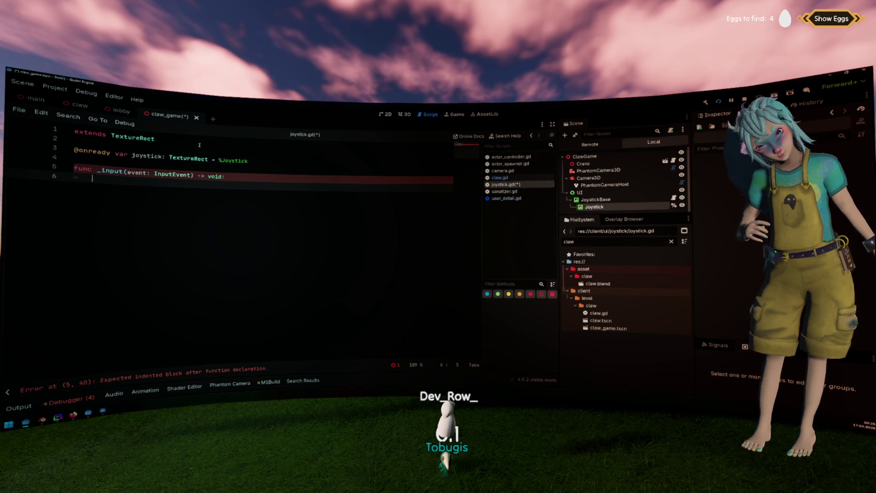
{"action": "type", "text": "event."}
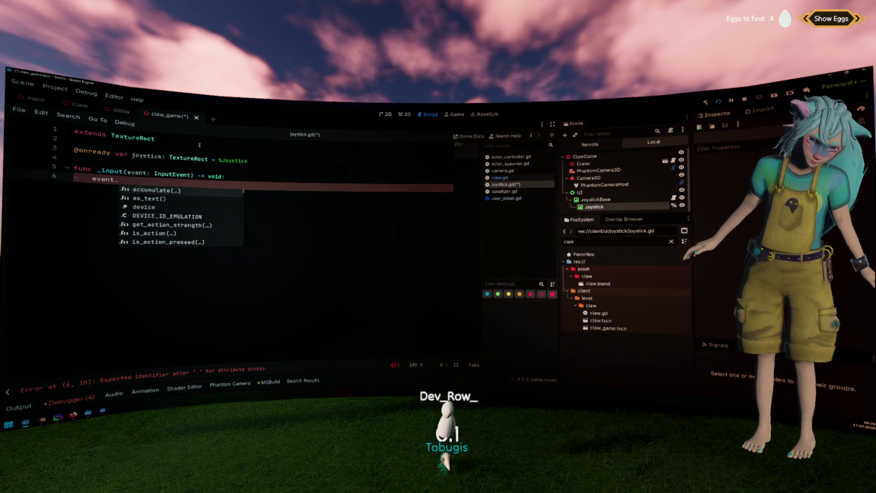
{"action": "type", "text": "if eve"}
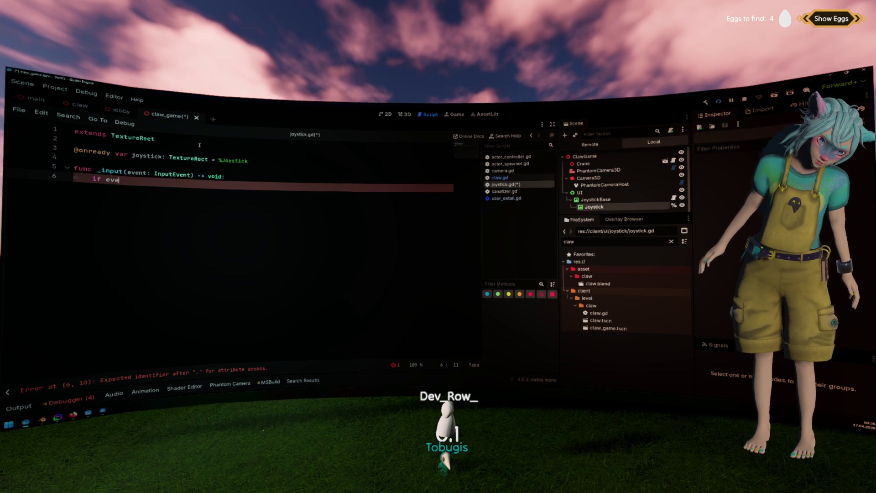
{"action": "type", "text": "nt is"}
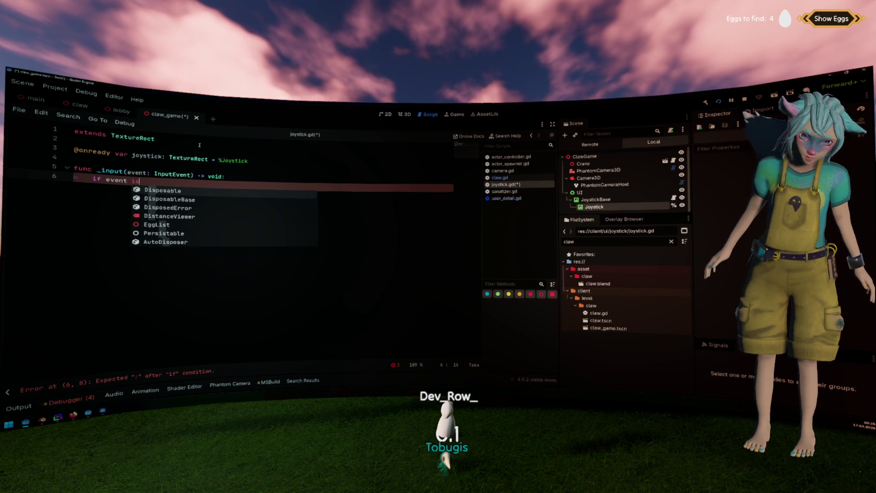
{"action": "type", "text": " Mouse"}
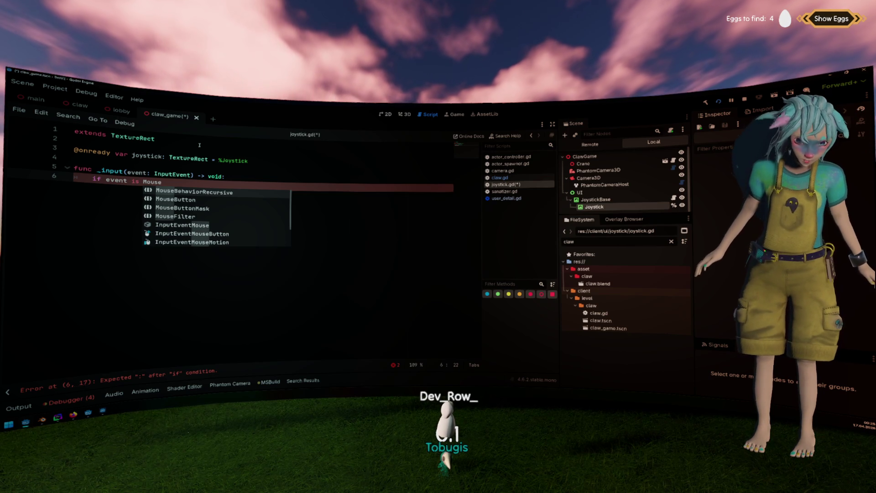
{"action": "key", "text": "BackSpace"}
{"action": "key", "text": "BackSpace"}
{"action": "key", "text": "BackSpace"}
{"action": "key", "text": "BackSpace"}
{"action": "key", "text": "BackSpace"}
{"action": "type", "text": "InputE"}
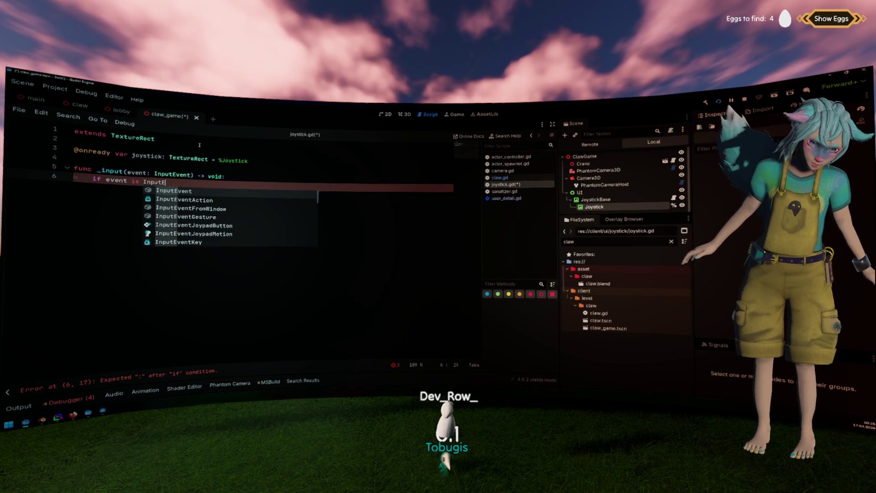
{"action": "type", "text": "ventMouseButton;"}
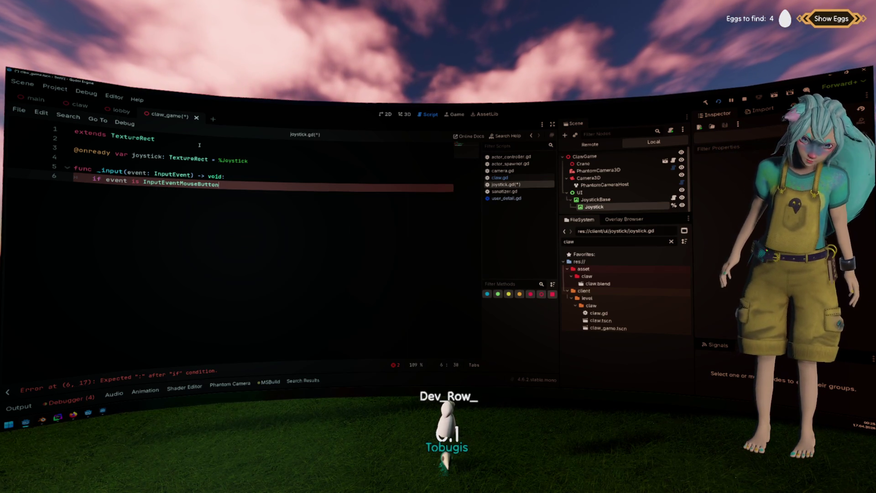
{"action": "key", "text": "Return"}
{"action": "key", "text": "Up"}
{"action": "key", "text": "End"}
{"action": "key", "text": "BackSpace"}
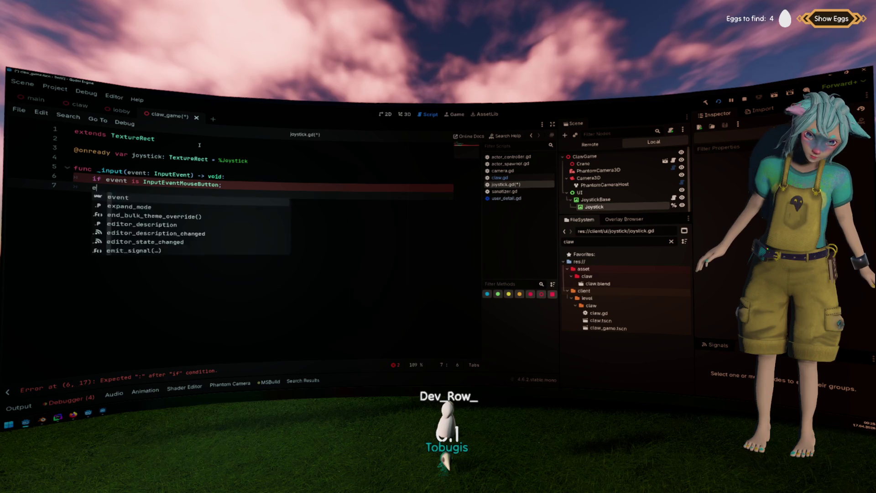
{"action": "type", "text": ":"}
Nest an 'if event.pressed' check inside it and open blank lines above the function.
{"action": "key", "text": "Down"}
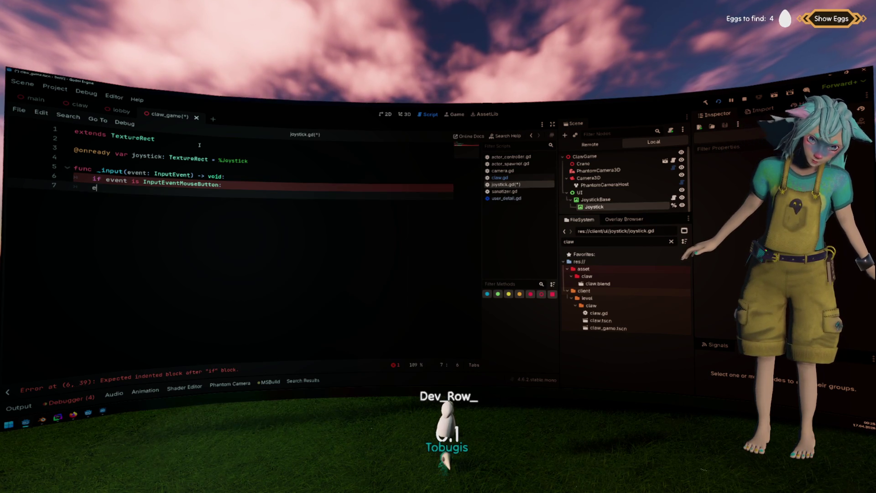
{"action": "key", "text": "Tab"}
{"action": "type", "text": "event"}
{"action": "type", "text": ".pressed"}
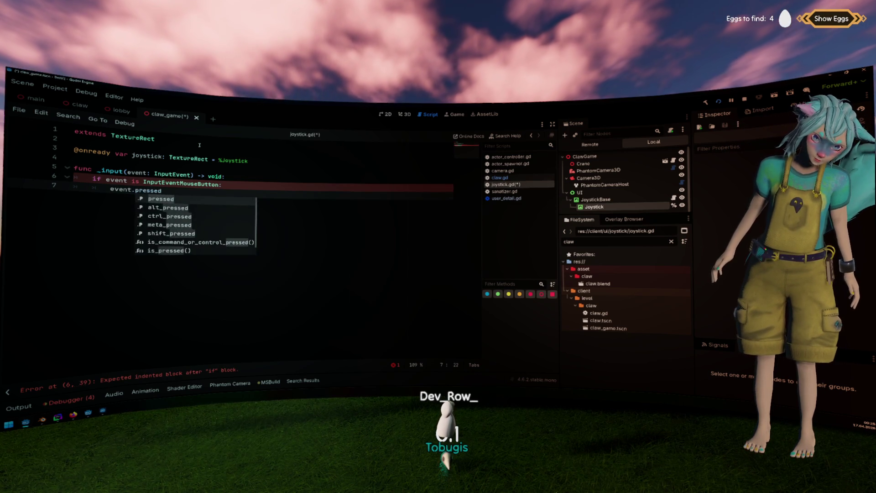
{"action": "key", "text": "Return"}
{"action": "key", "text": "Home"}
{"action": "type", "text": "if"}
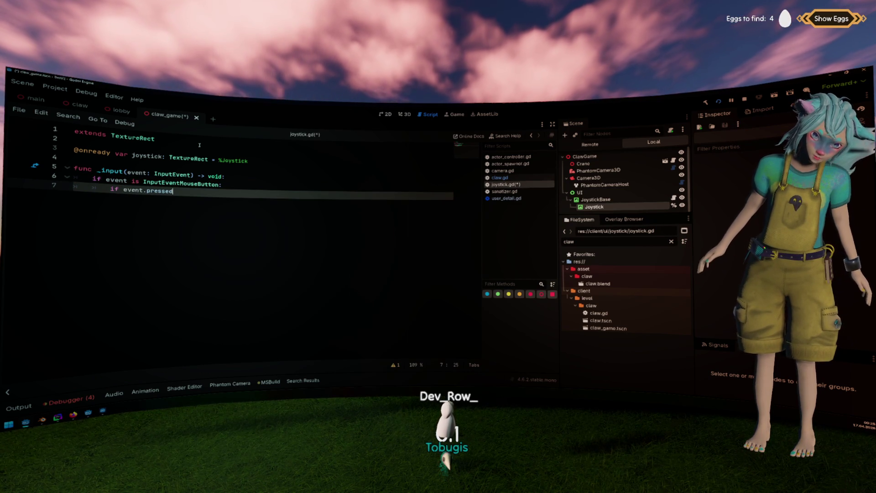
{"action": "key", "text": "Up"}
{"action": "key", "text": "Up"}
{"action": "key", "text": "Up"}
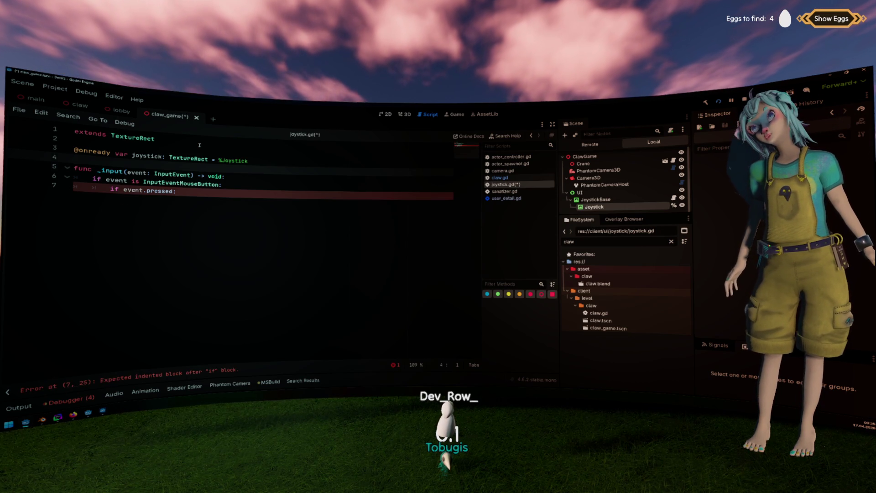
{"action": "key", "text": "Return"}
{"action": "key", "text": "Return"}
{"action": "key", "text": "Up"}
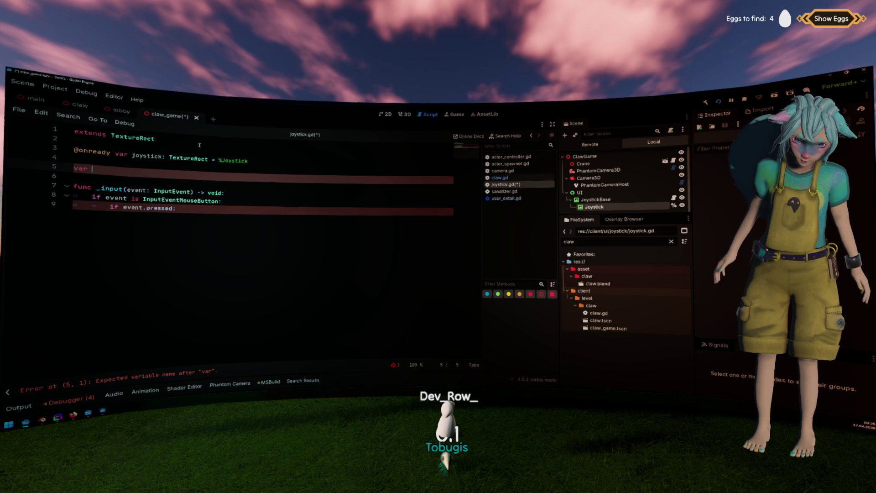
Complete the declaration 'var controlled_by_user_id: String' above _input, trying User before settling on String.
{"action": "key", "text": "BackSpace"}
{"action": "type", "text": "controlled_by_user: TwitchUser"}
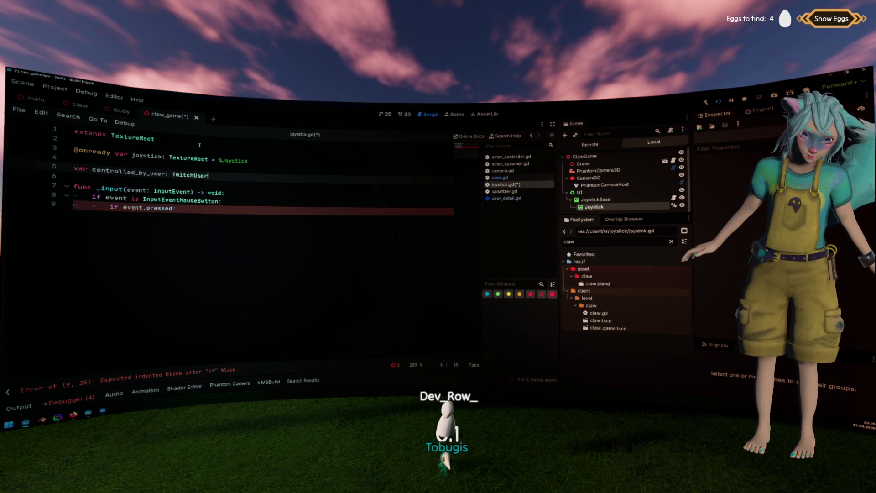
{"action": "key", "text": "ctrl+shift+Left"}
{"action": "type", "text": "User"}
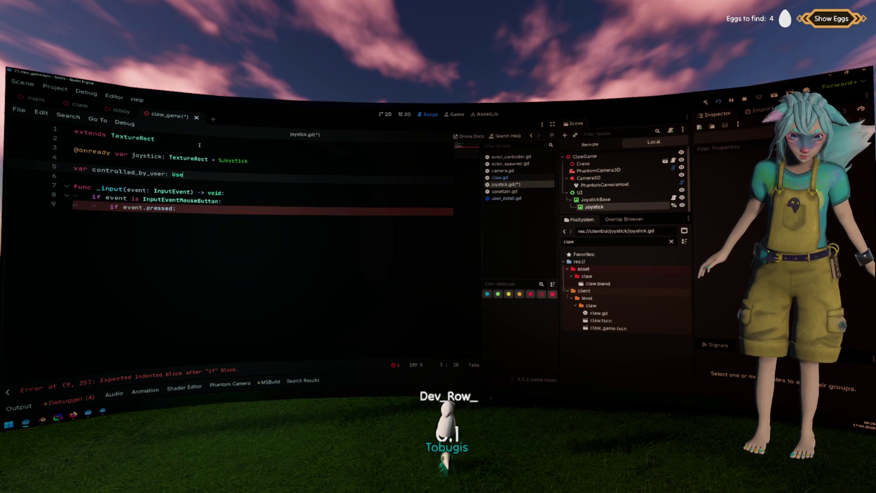
{"action": "key", "text": "BackSpace"}
{"action": "key", "text": "BackSpace"}
{"action": "key", "text": "BackSpace"}
{"action": "type", "text": "String"}
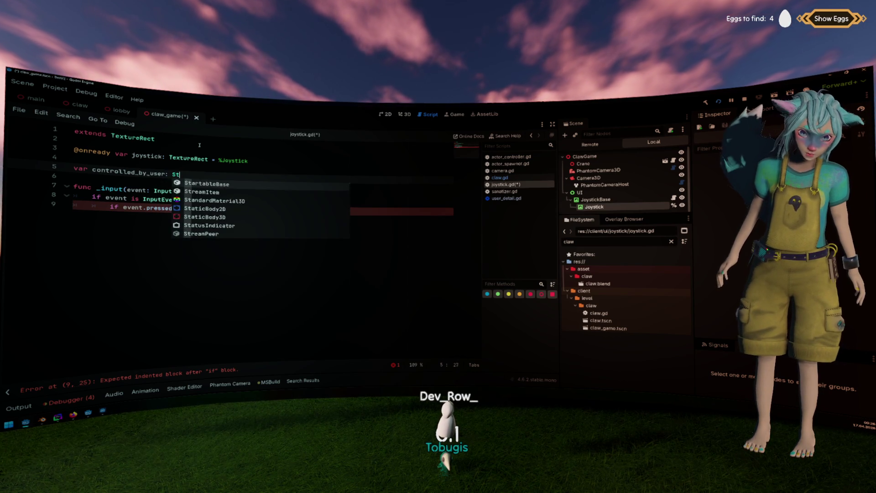
{"action": "key", "text": "ctrl+shift+Left"}
{"action": "type", "text": "User"}
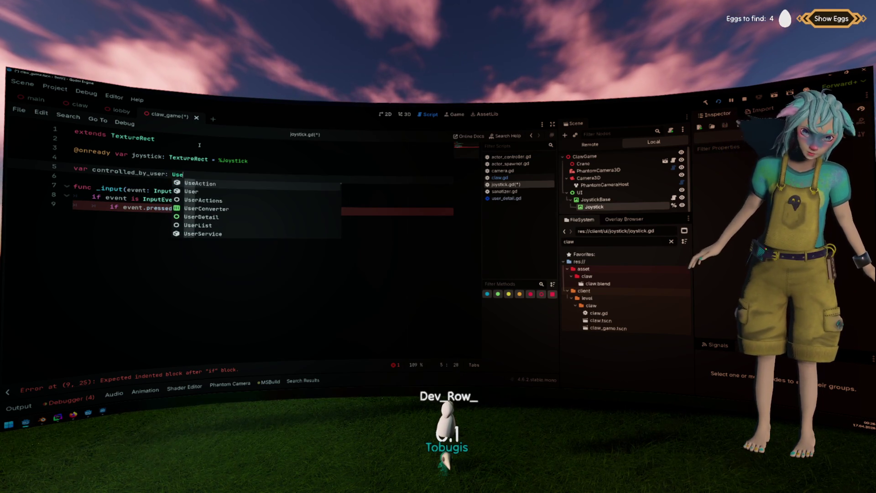
{"action": "key", "text": "Escape"}
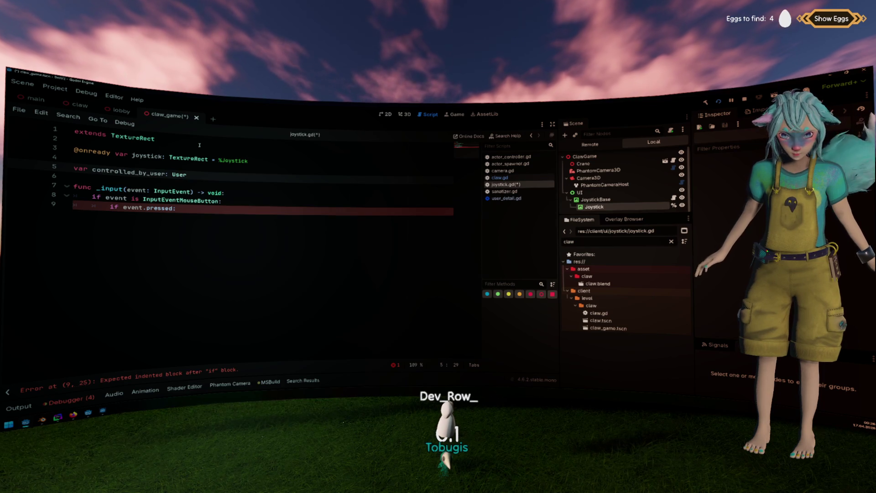
{"action": "key", "text": "ctrl+shift+Left"}
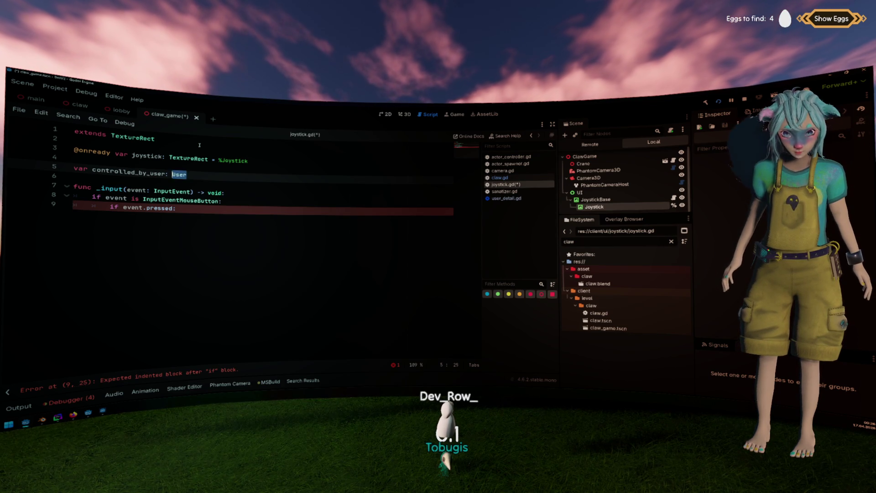
{"action": "type", "text": "String"}
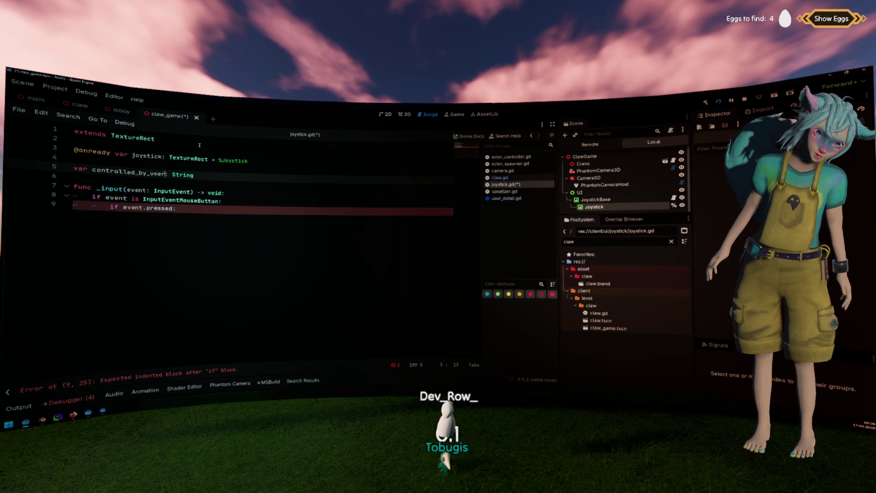
{"action": "type", "text": ")"}
{"action": "key", "text": "Down"}
{"action": "key", "text": "Down"}
{"action": "key", "text": "Down"}
{"action": "key", "text": "Up"}
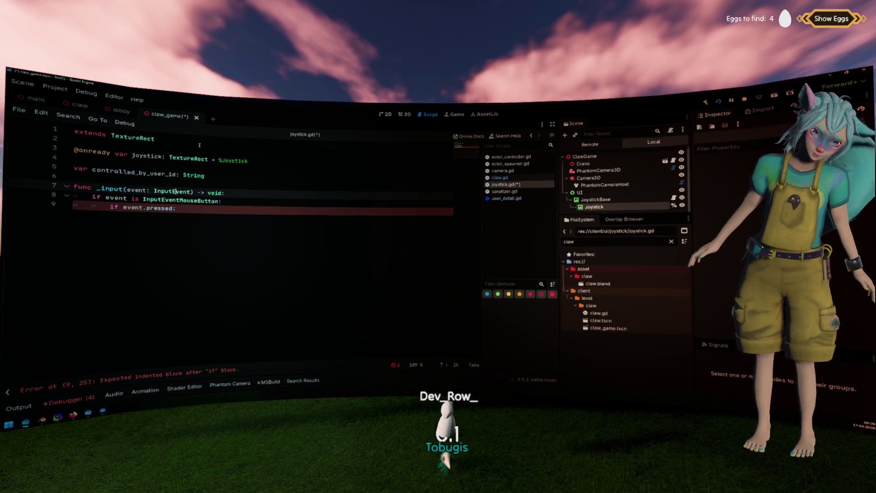
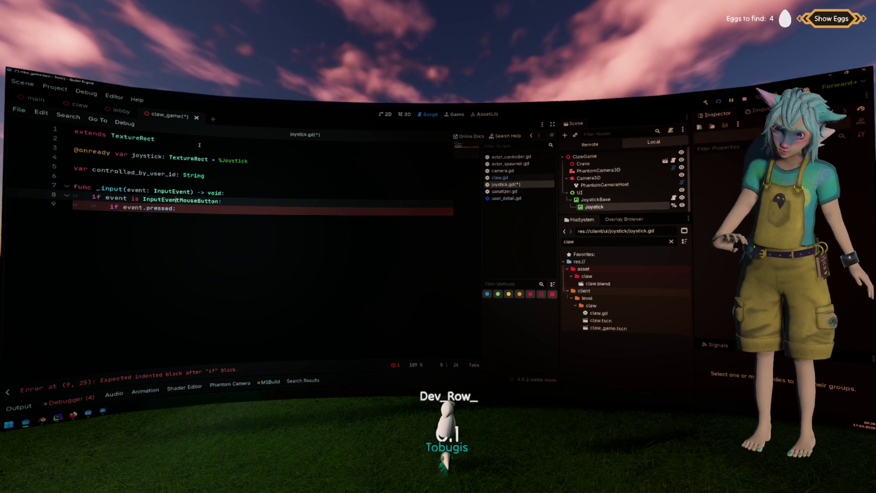
Change the press check to "if event.pressed and not controlled_by_user_id:" using autocomplete.
{"action": "key", "text": "Down"}
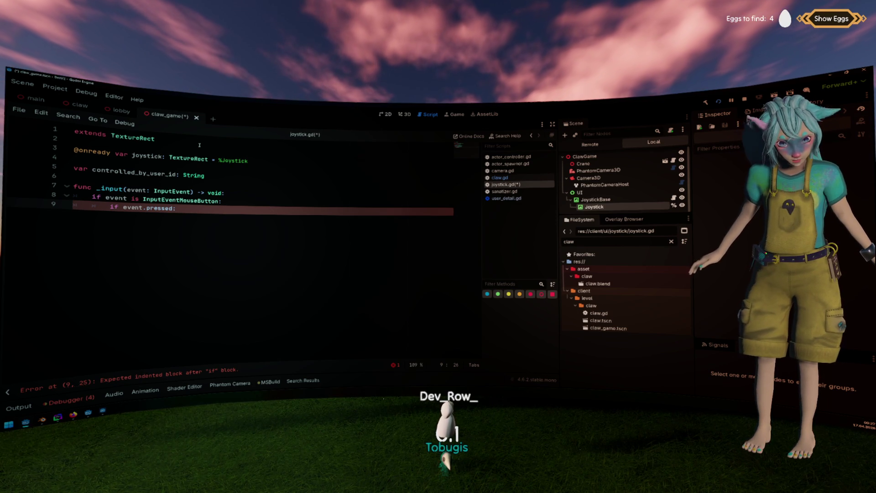
{"action": "key", "text": "Left"}
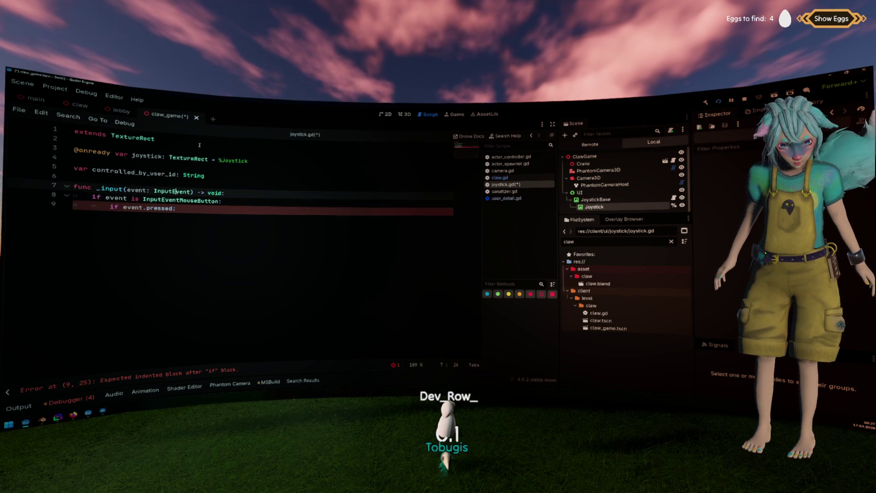
{"action": "type", "text": "and co"}
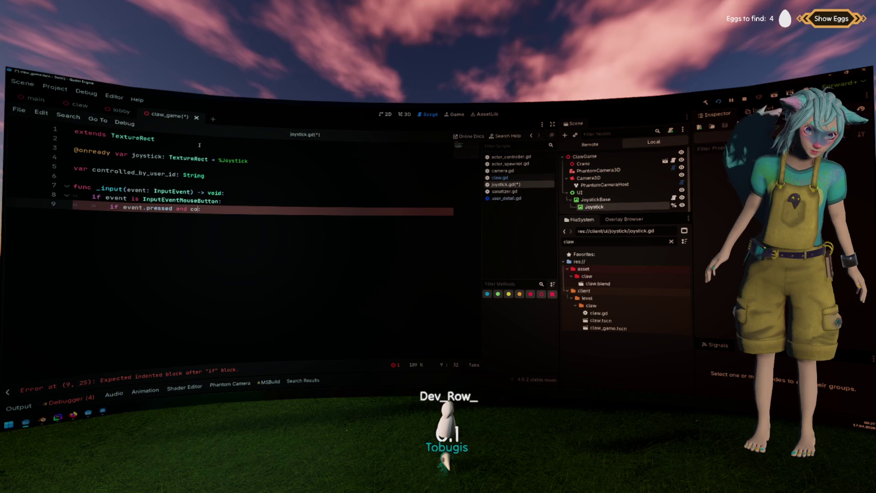
{"action": "type", "text": "n"}
{"action": "key", "text": "Return"}
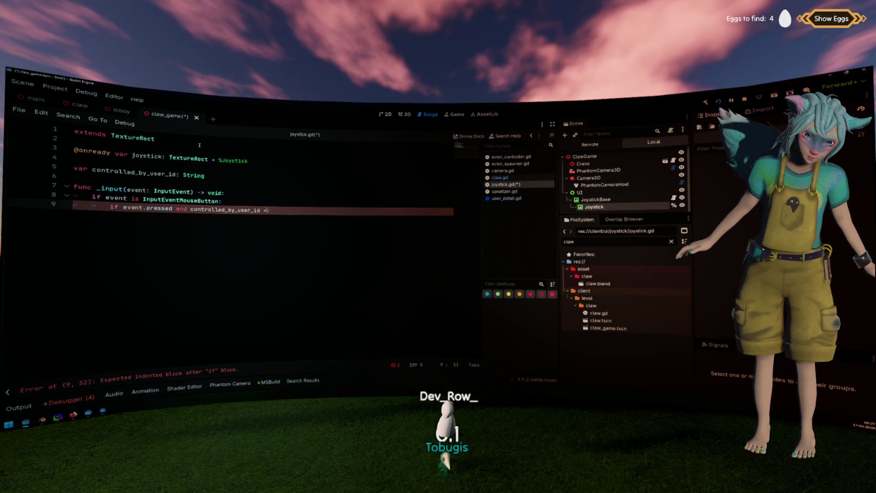
{"action": "key", "text": "BackSpace"}
{"action": "type", "text": ":"}
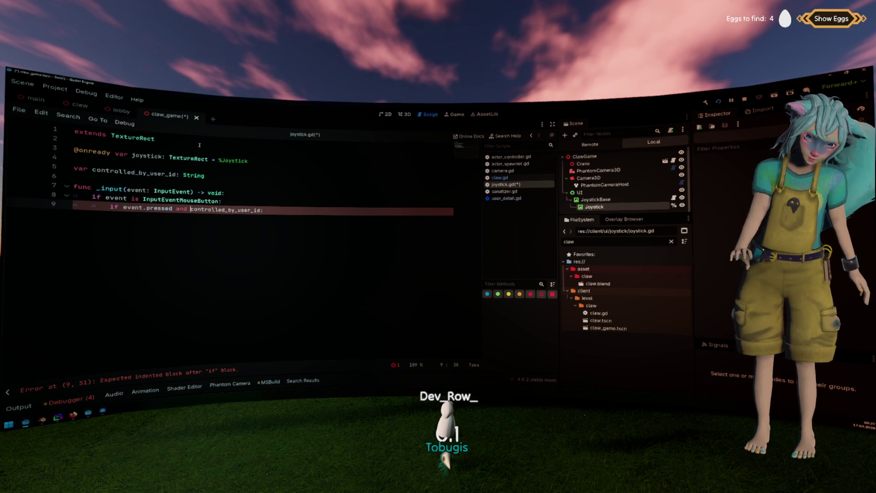
{"action": "key", "text": "ctrl+Left"}
{"action": "key", "text": "ctrl+Left"}
{"action": "type", "text": "not"}
{"action": "key", "text": "Escape"}
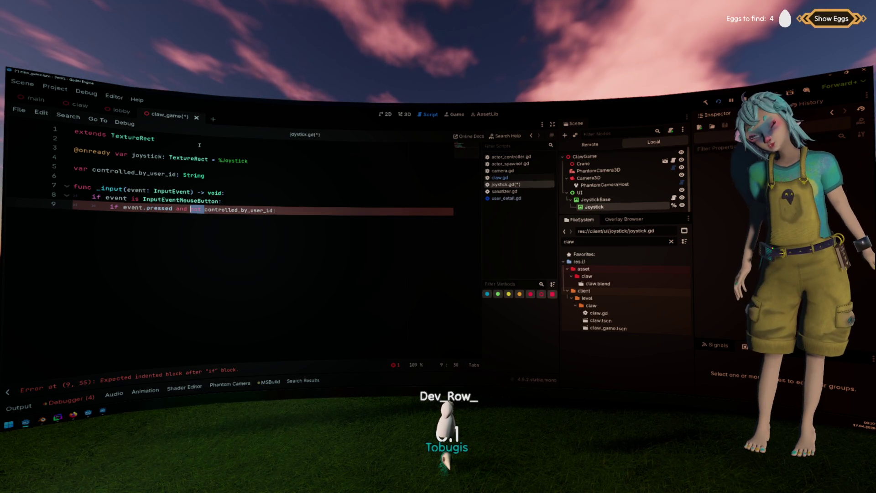
Start a new _input line declaring var current_user: String = Grimoire.b….
{"action": "key", "text": "Up"}
{"action": "key", "text": "Up"}
{"action": "key", "text": "Up"}
{"action": "key", "text": "Down"}
{"action": "key", "text": "Down"}
{"action": "key", "text": "End"}
{"action": "key", "text": "Return"}
{"action": "type", "text": "var current_user: "}
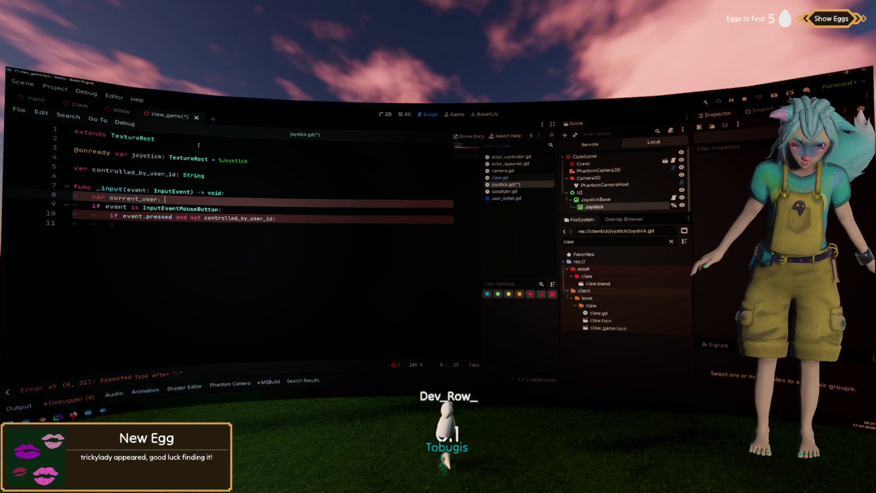
{"action": "type", "text": "String = Grimoire."}
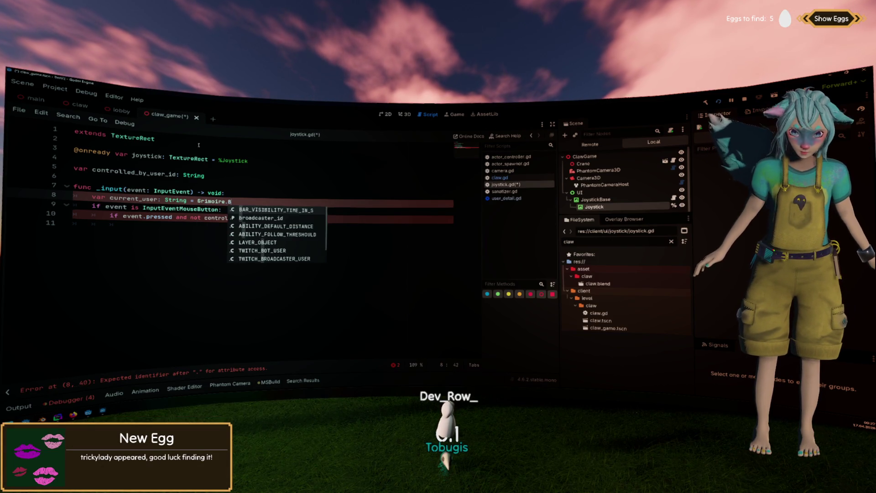
{"action": "type", "text": "b"}
Complete current_user = Grimoire.broadcaster_id and add heat_data = Grimoire.get_heat_event(event).
{"action": "key", "text": "Return"}
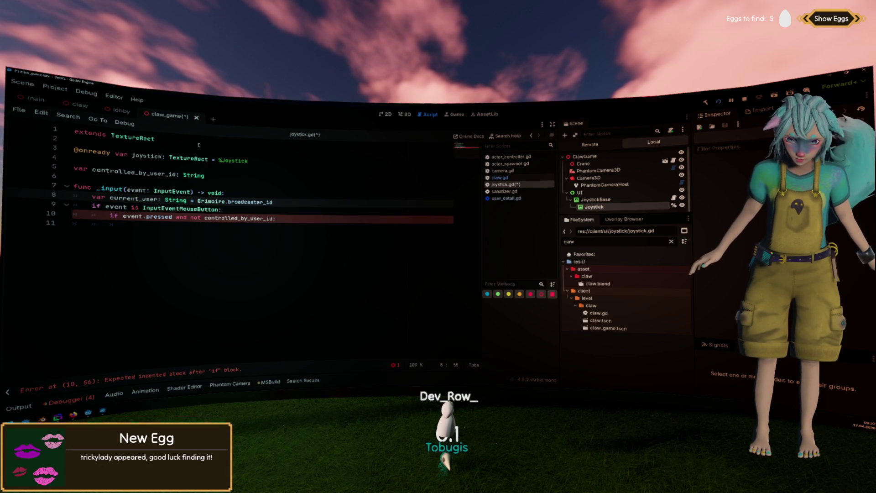
{"action": "key", "text": "Return"}
{"action": "type", "text": "var"}
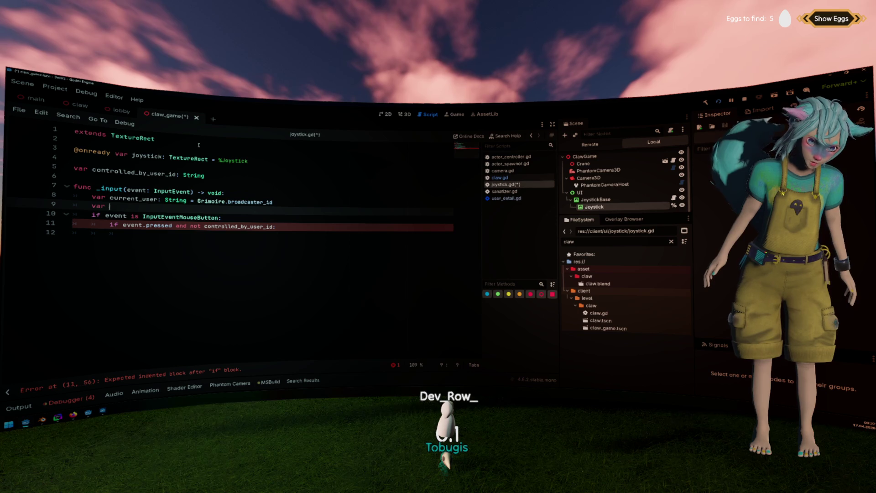
{"action": "key", "text": "BackSpace"}
{"action": "key", "text": "BackSpace"}
{"action": "key", "text": "BackSpace"}
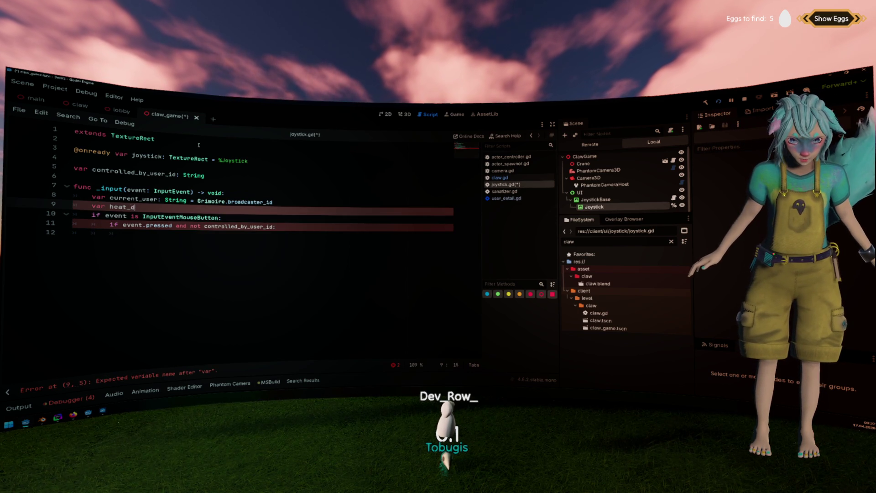
{"action": "type", "text": "Grimoire."}
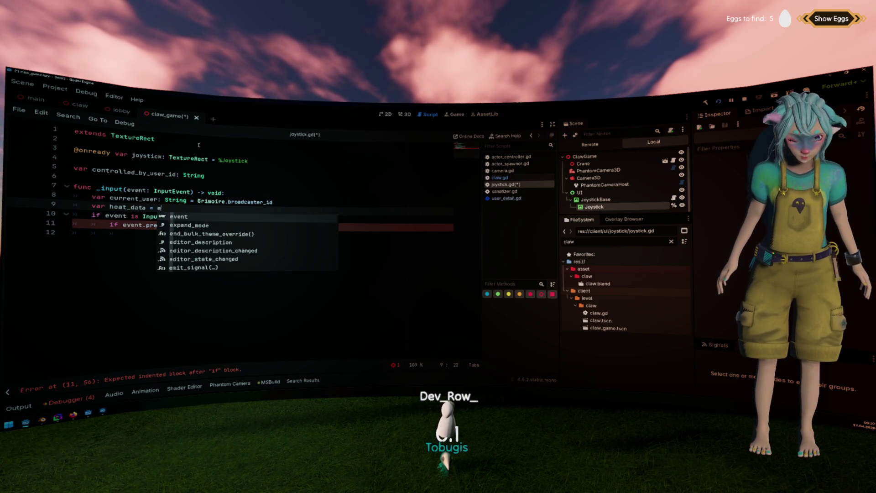
{"action": "type", "text": "get_heat"}
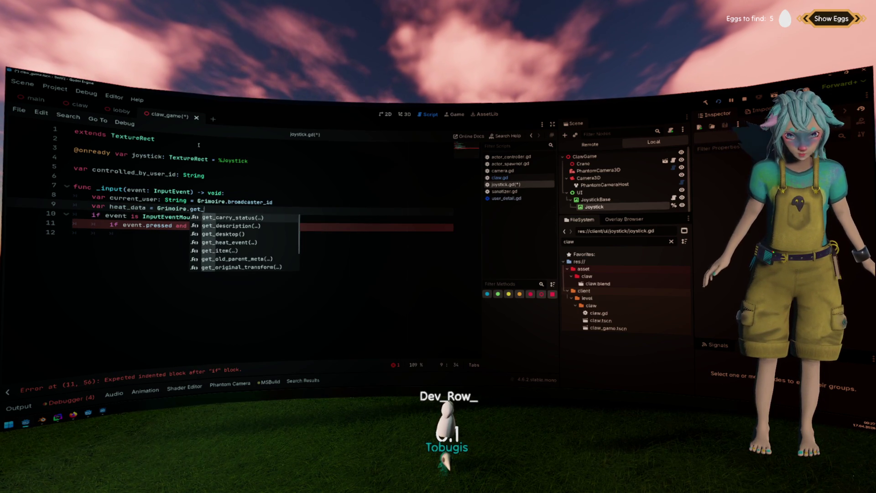
{"action": "key", "text": "Return"}
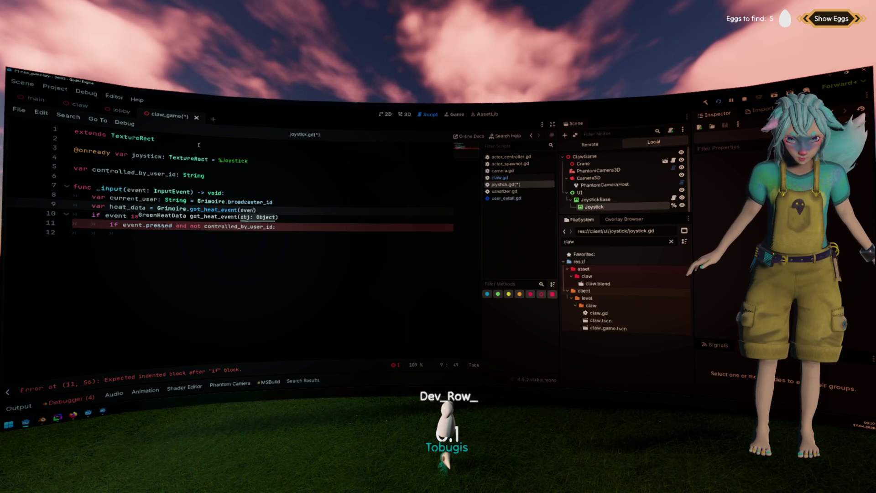
{"action": "type", "text": "event"}
{"action": "key", "text": "End"}
{"action": "key", "text": "Return"}
Add an if heat_data: block setting current_user = heat_data.user_id.
{"action": "type", "text": "if "}
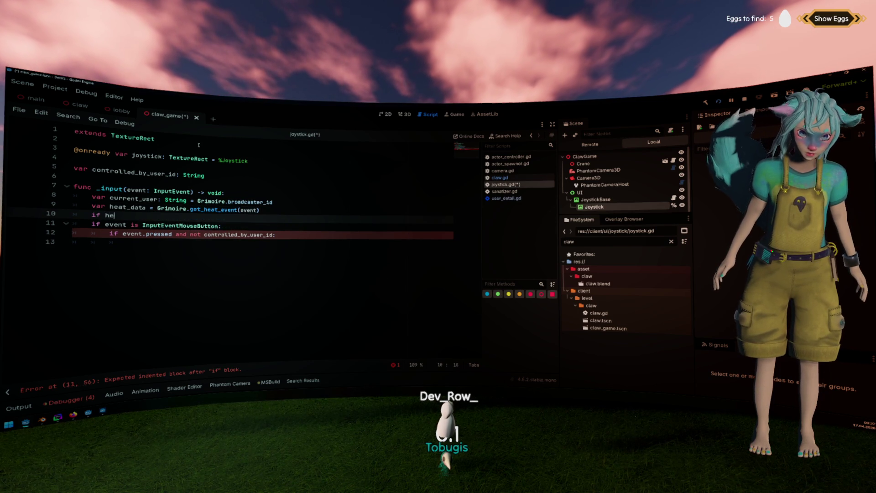
{"action": "type", "text": "heat"}
{"action": "key", "text": "Return"}
{"action": "type", "text": ":"}
{"action": "key", "text": "Return"}
{"action": "type", "text": "cru"}
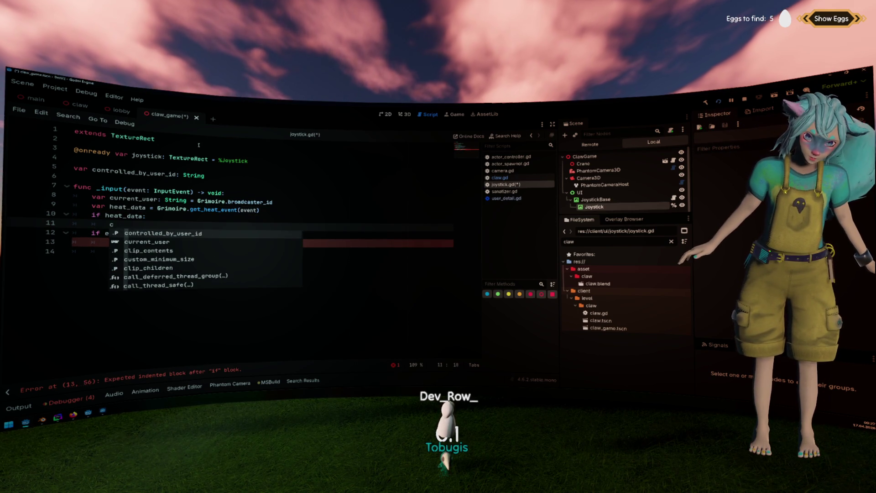
{"action": "key", "text": "Return"}
{"action": "type", "text": "= "}
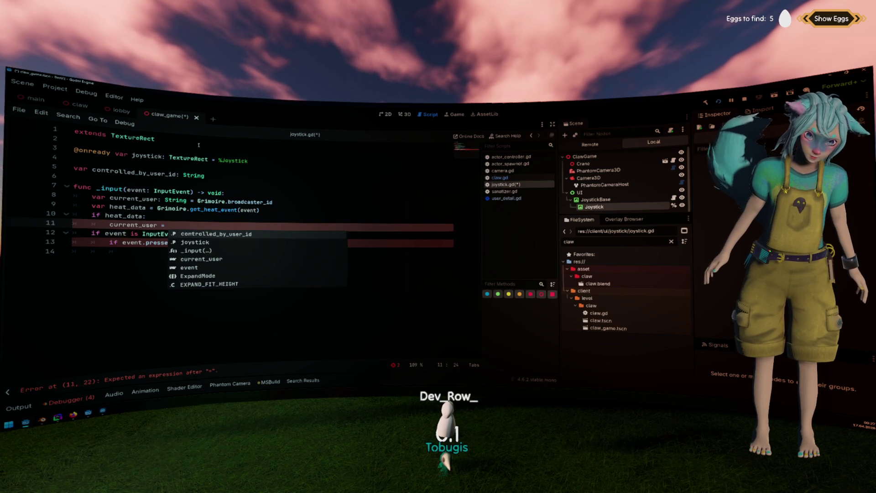
{"action": "type", "text": "heat_data."}
{"action": "key", "text": "Down"}
{"action": "key", "text": "Down"}
{"action": "key", "text": "Down"}
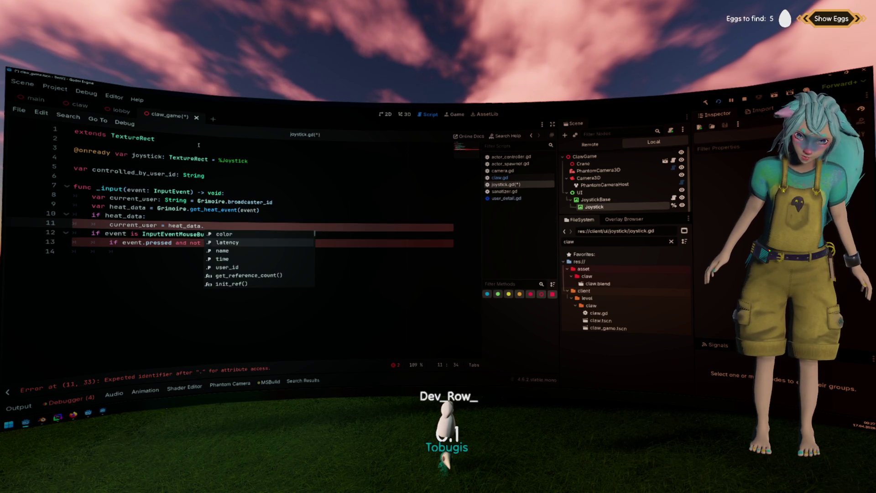
{"action": "key", "text": "Return"}
Type heat_data as GreenHeatData and add a blank line before the mouse check.
{"action": "key", "text": "Up"}
{"action": "key", "text": "Up"}
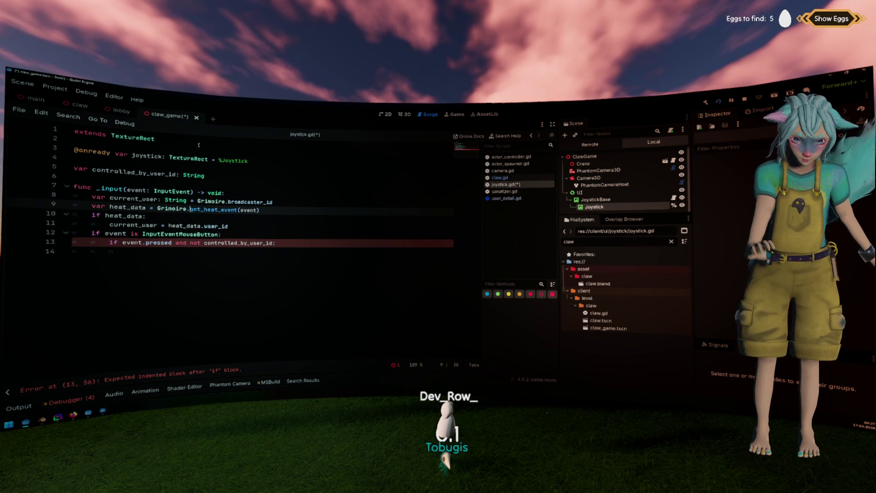
{"action": "type", "text": ": GreenHeatD"}
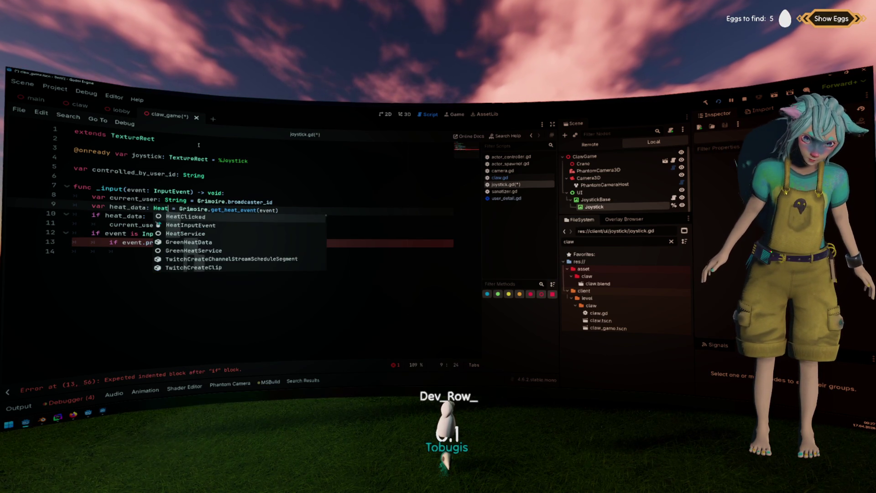
{"action": "key", "text": "Return"}
{"action": "key", "text": "Down"}
{"action": "key", "text": "Down"}
{"action": "key", "text": "End"}
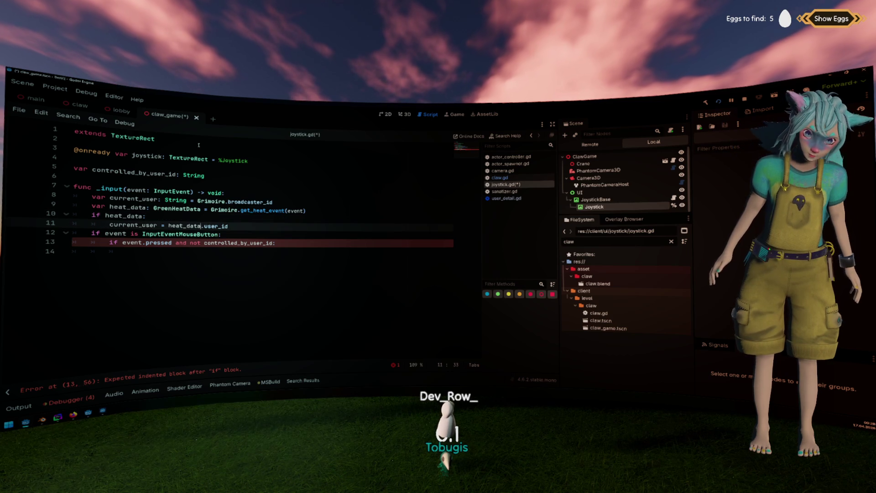
{"action": "key", "text": "Return"}
{"action": "key", "text": "Down"}
{"action": "key", "text": "Down"}
{"action": "key", "text": "Down"}
{"action": "key", "text": "End"}
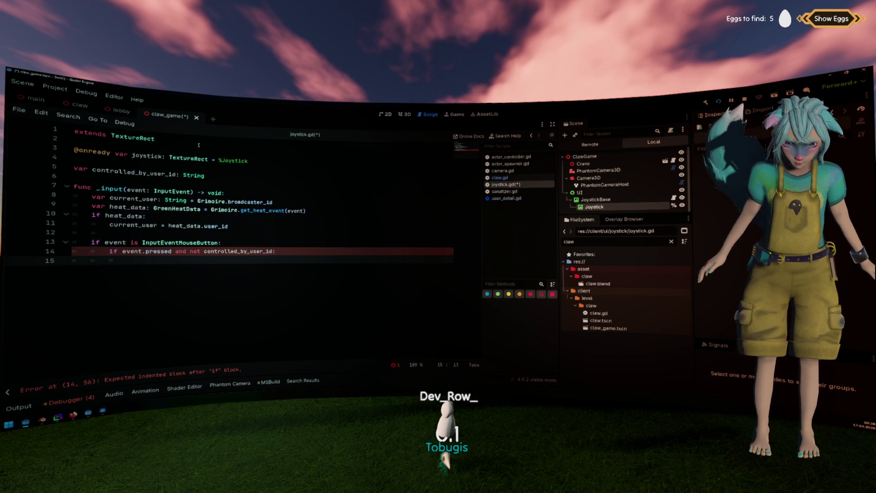
{"action": "key", "text": "Up"}
{"action": "key", "text": "End"}
Assign controlled_by_user_id = current_user inside the press check.
{"action": "key", "text": "Up"}
{"action": "key", "text": "Up"}
{"action": "key", "text": "Up"}
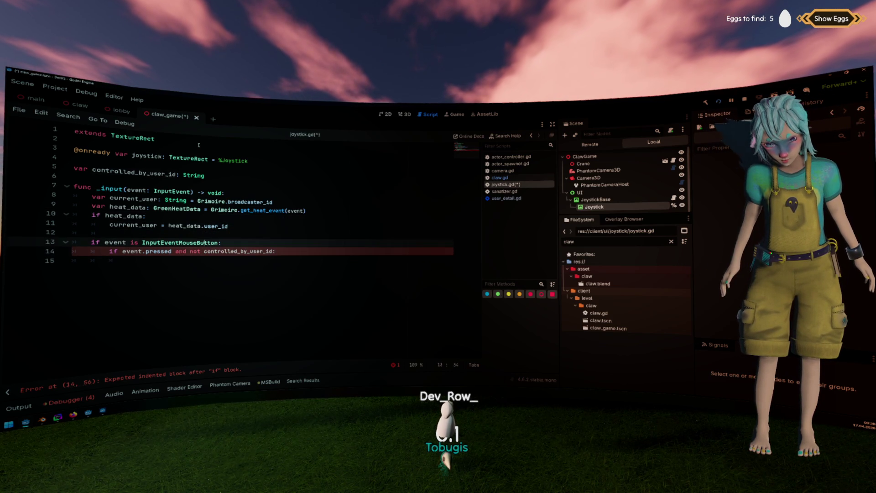
{"action": "key", "text": "Home"}
{"action": "key", "text": "ctrl+Right"}
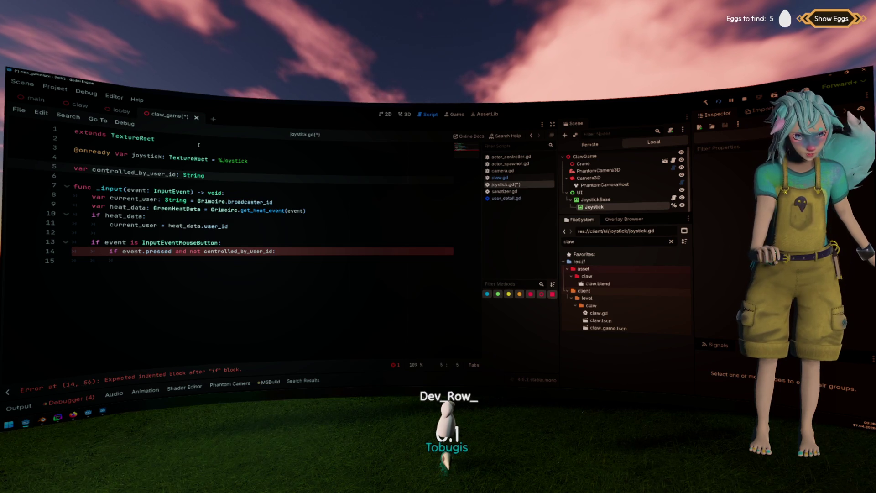
{"action": "key", "text": "ctrl+shift+Right"}
{"action": "key", "text": "ctrl+c"}
{"action": "key", "text": "ctrl+End"}
{"action": "key", "text": "ctrl+v"}
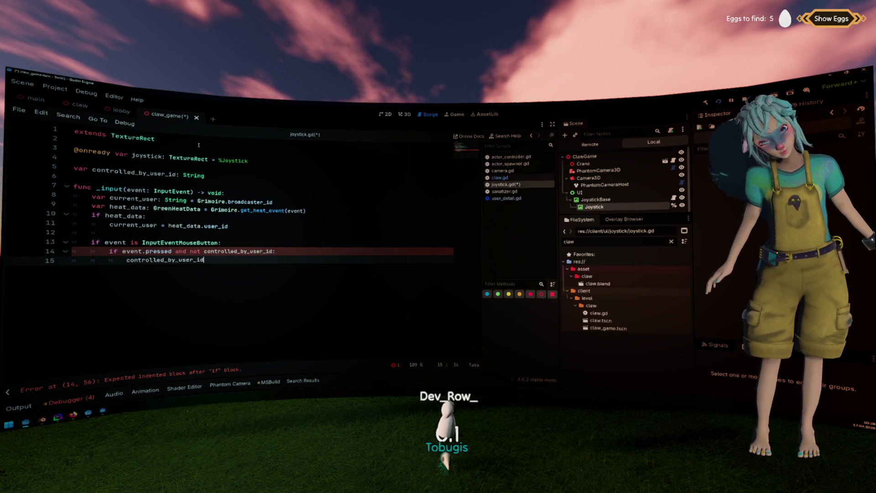
{"action": "type", "text": "= cu"}
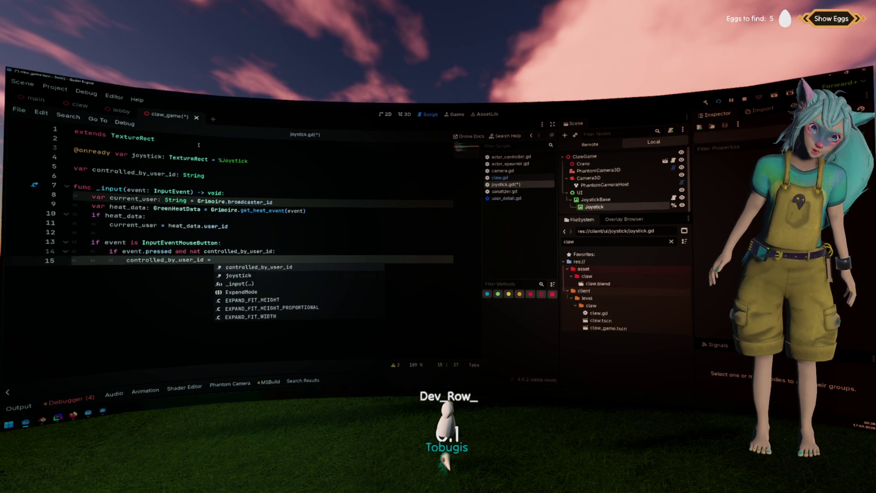
{"action": "key", "text": "Return"}
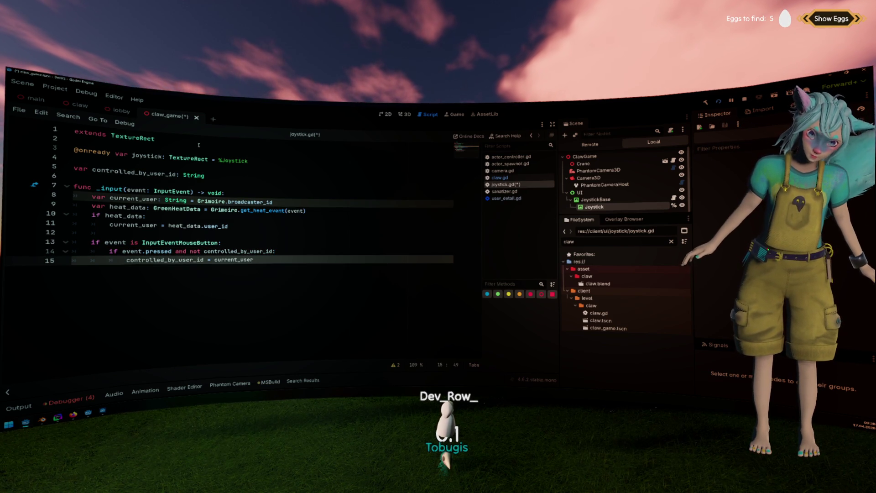
{"action": "key", "text": "Return"}
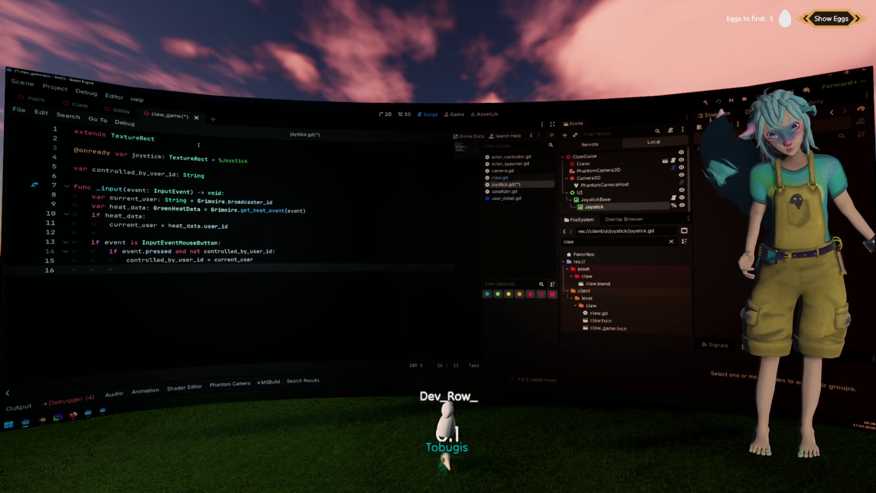
{"action": "double_click", "coordinate": [133, 198]}
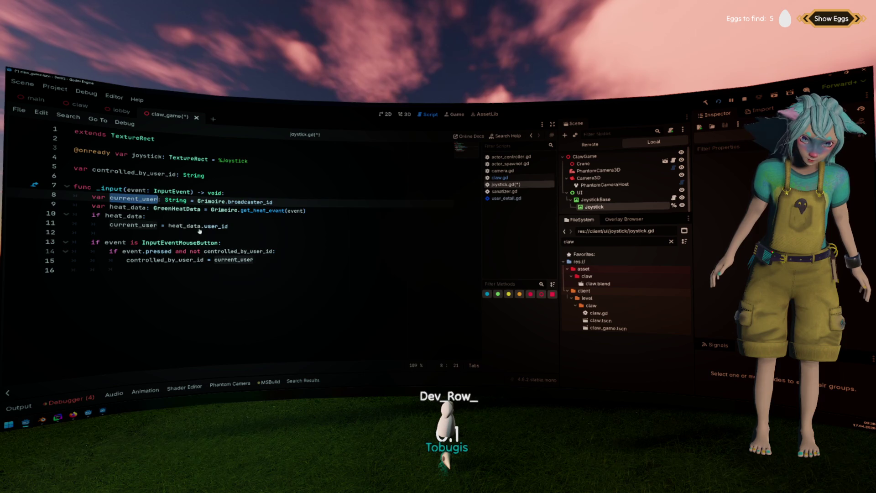
Add an if controlled_by_user_id block whose body is return.
{"action": "left_click", "coordinate": [255, 230]}
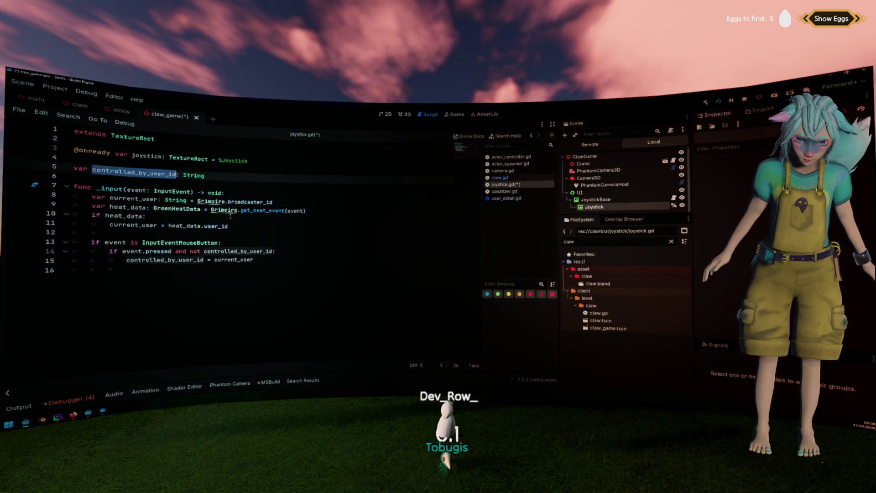
{"action": "key", "text": "Return"}
{"action": "key", "text": "Return"}
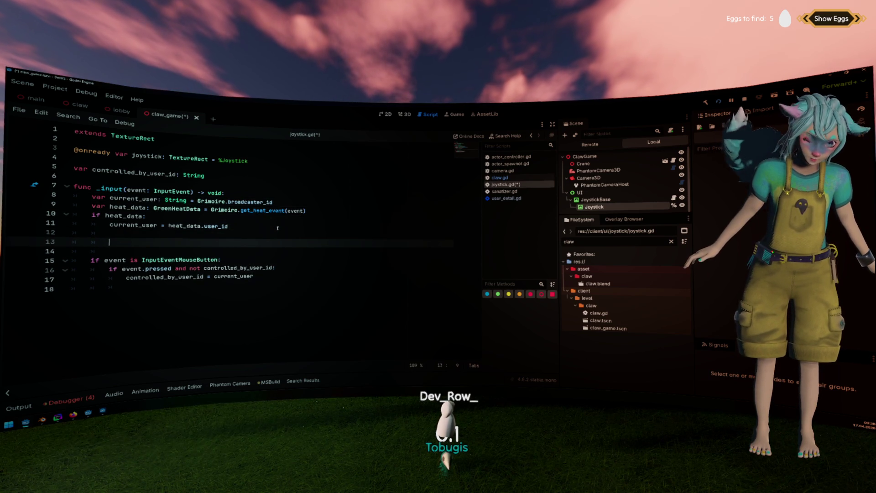
{"action": "type", "text": "ifcontrolled_by_user_id:"}
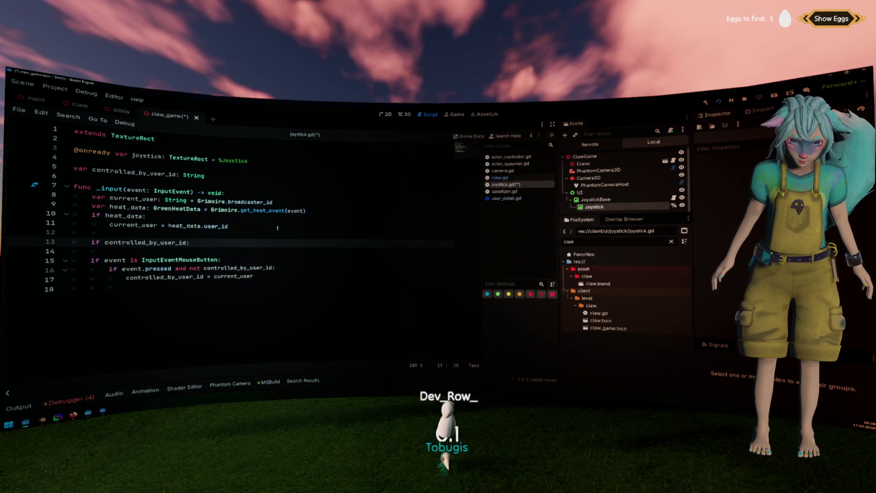
{"action": "key", "text": "Return"}
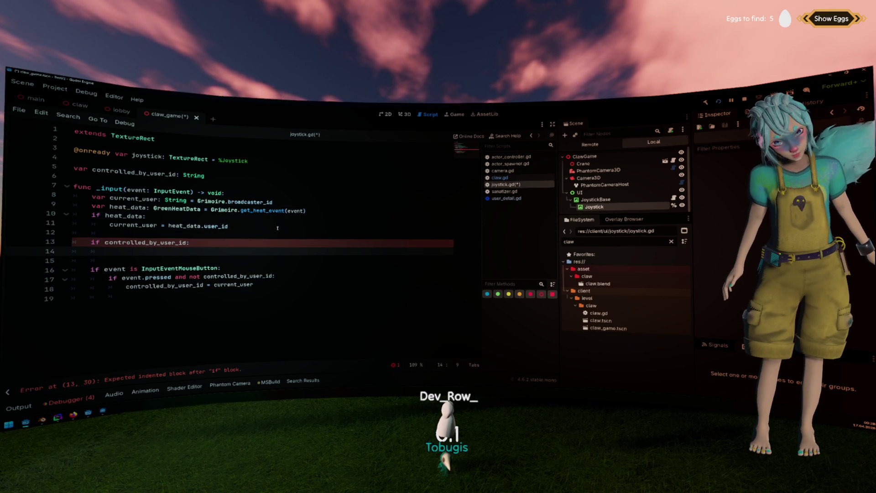
{"action": "type", "text": "return"}
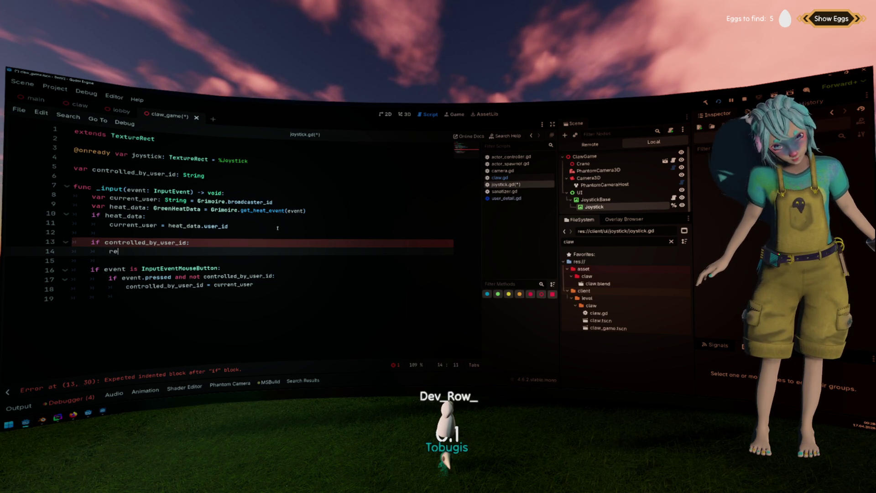
Extend it to "if controlled_by_user_id and current_user != controlled_by_user_id: return" on one line.
{"action": "key", "text": "Up"}
{"action": "key", "text": "ctrl+Right"}
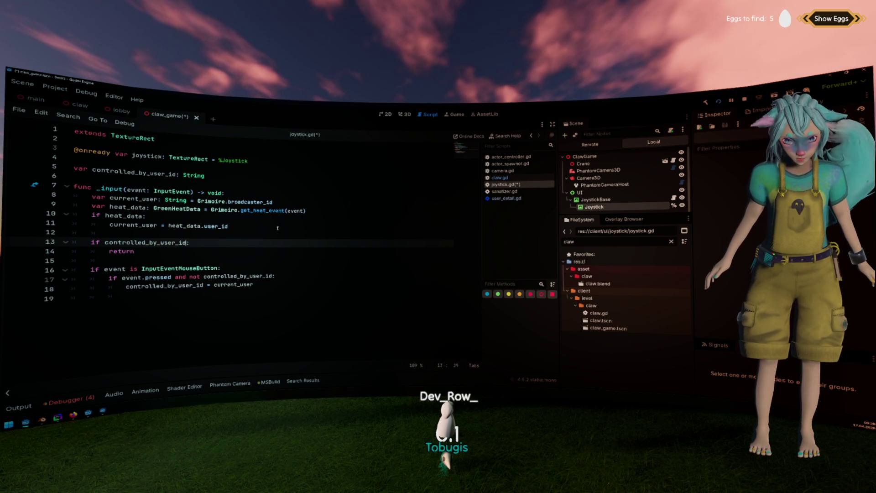
{"action": "type", "text": "and "}
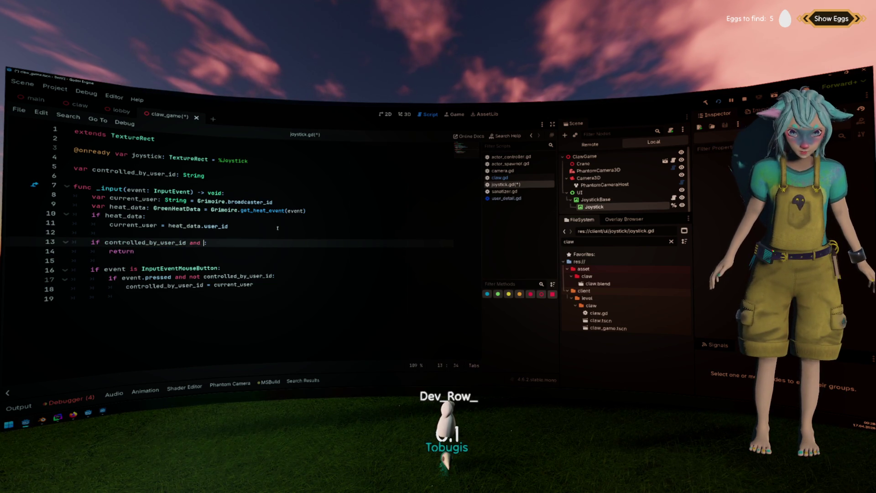
{"action": "type", "text": "heat_data."}
{"action": "key", "text": "ctrl+shift+Left"}
{"action": "key", "text": "ctrl+shift+Left"}
{"action": "type", "text": "cur"}
{"action": "key", "text": "Return"}
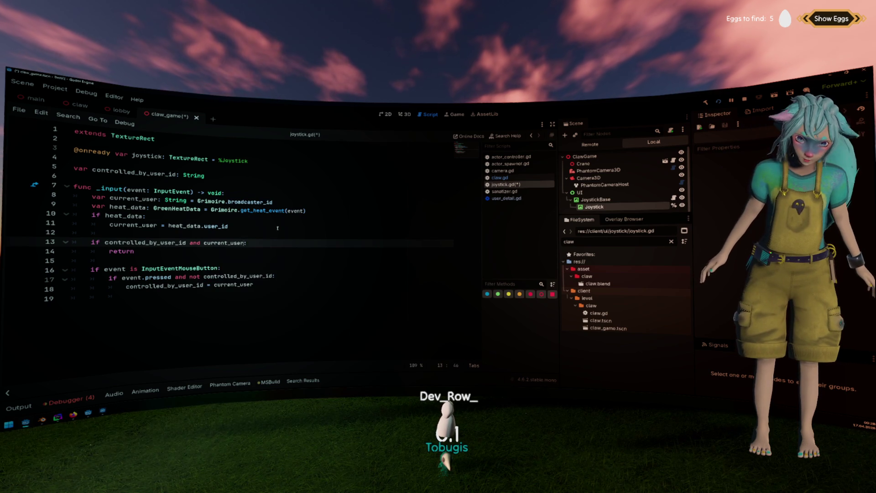
{"action": "type", "text": "!= controlled_by_user_id"}
{"action": "key", "text": "Down"}
{"action": "key", "text": "Home"}
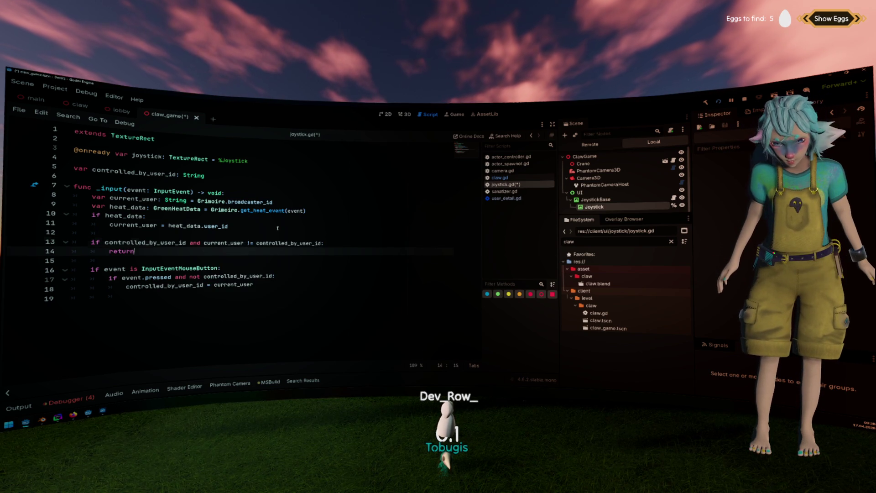
{"action": "key", "text": "shift+Left"}
{"action": "key", "text": "shift+Left"}
{"action": "key", "text": "shift+Left"}
{"action": "key", "text": "Down"}
{"action": "key", "text": "Down"}
{"action": "key", "text": "End"}
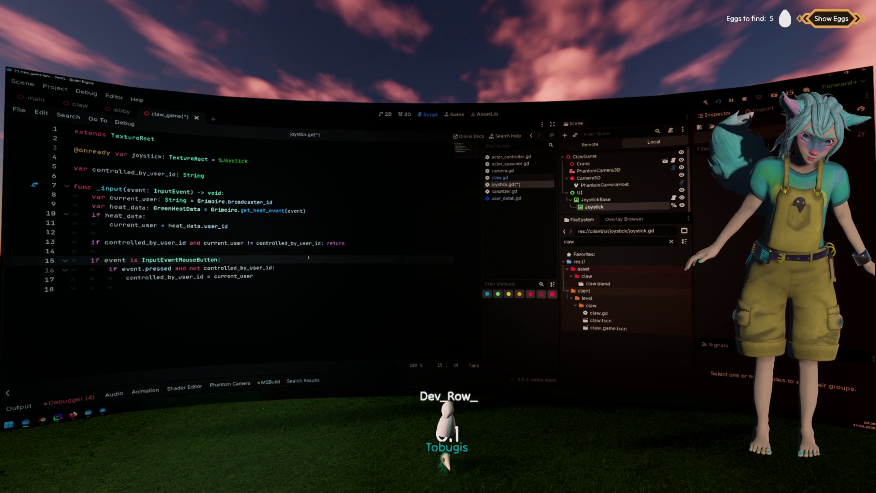
Inspect lines 16–17 of the InputEventMouseButton check, selecting InputEventMouseButton.
{"action": "left_click", "coordinate": [302, 275]}
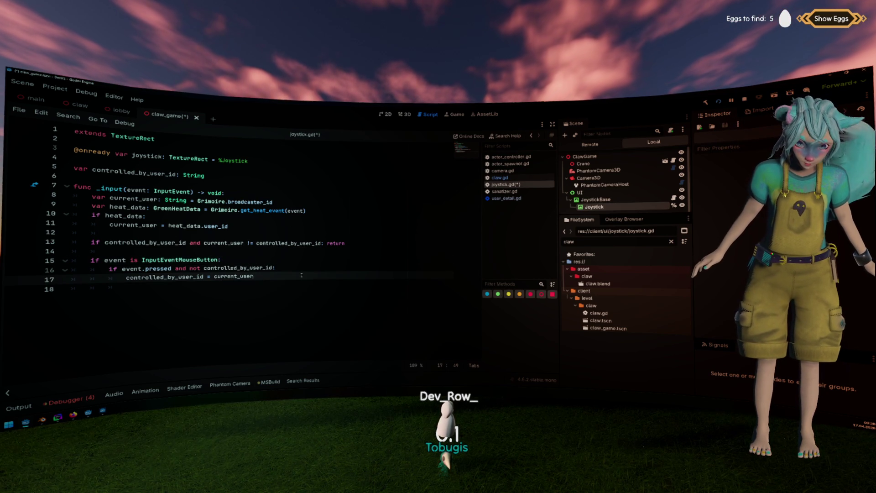
{"action": "left_click", "coordinate": [145, 268]}
{"action": "left_click", "coordinate": [280, 275]}
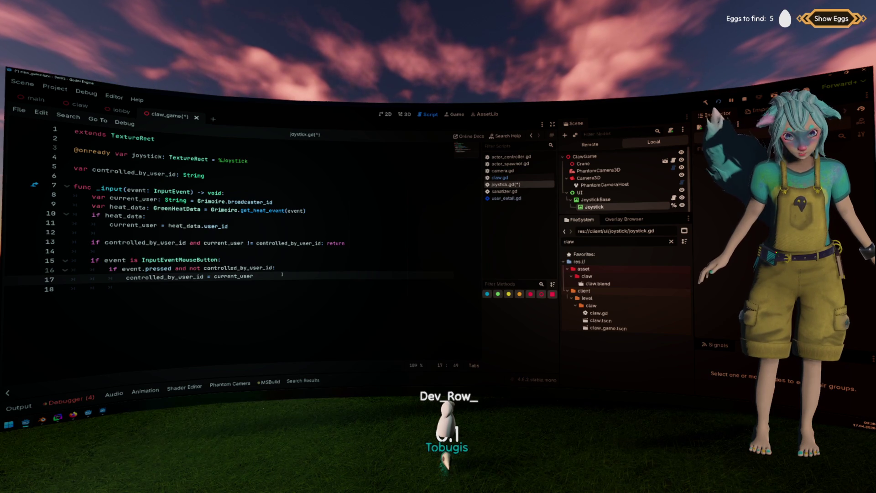
{"action": "double_click", "coordinate": [198, 261]}
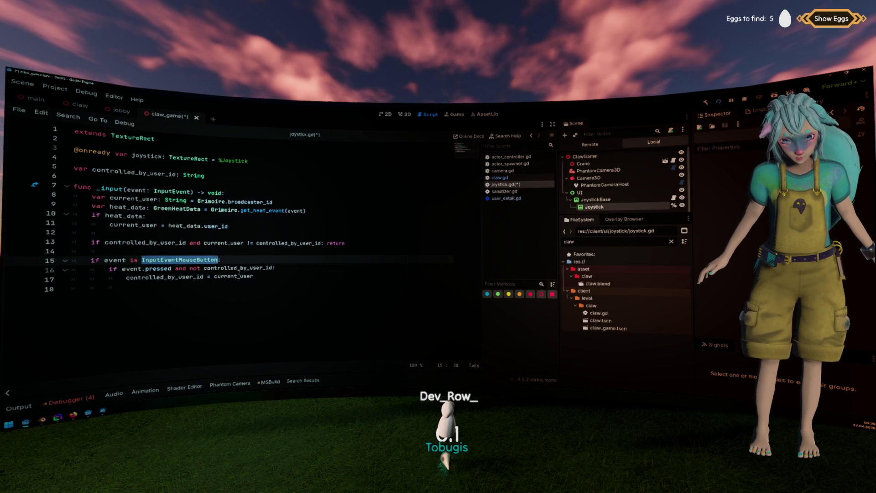
Add an "if not event.pressed:" release condition on line 18.
{"action": "left_click", "coordinate": [237, 276]}
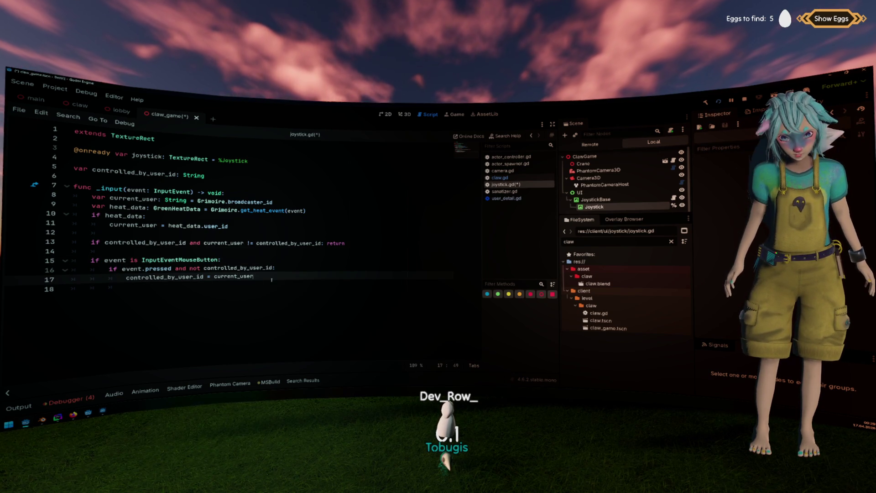
{"action": "key", "text": "Return"}
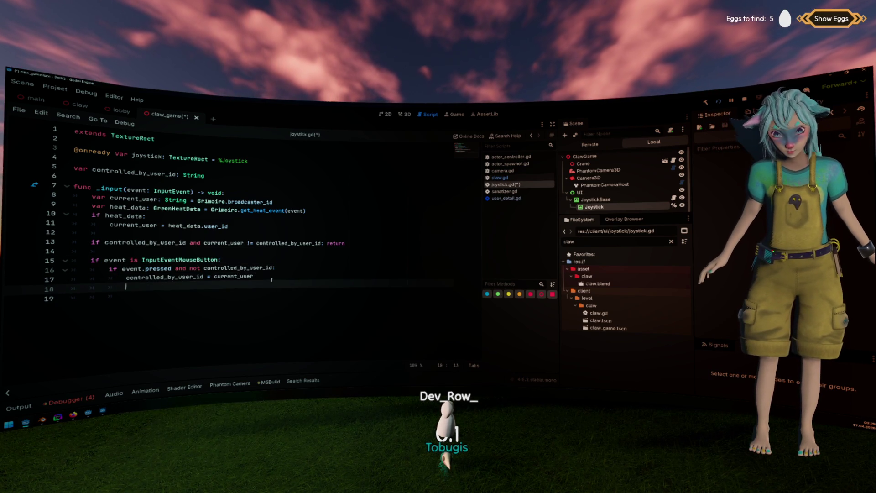
{"action": "type", "text": "e"}
{"action": "key", "text": "BackSpace"}
{"action": "key", "text": "Up"}
{"action": "key", "text": "Up"}
{"action": "key", "text": "ctrl+shift+Right"}
{"action": "key", "text": "ctrl+shift+Right"}
{"action": "key", "text": "ctrl+shift+Right"}
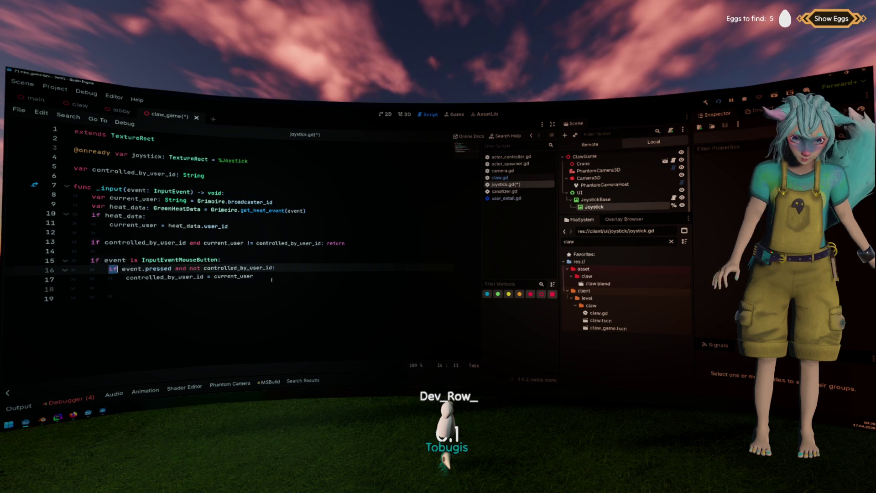
{"action": "key", "text": "Down"}
{"action": "key", "text": "Down"}
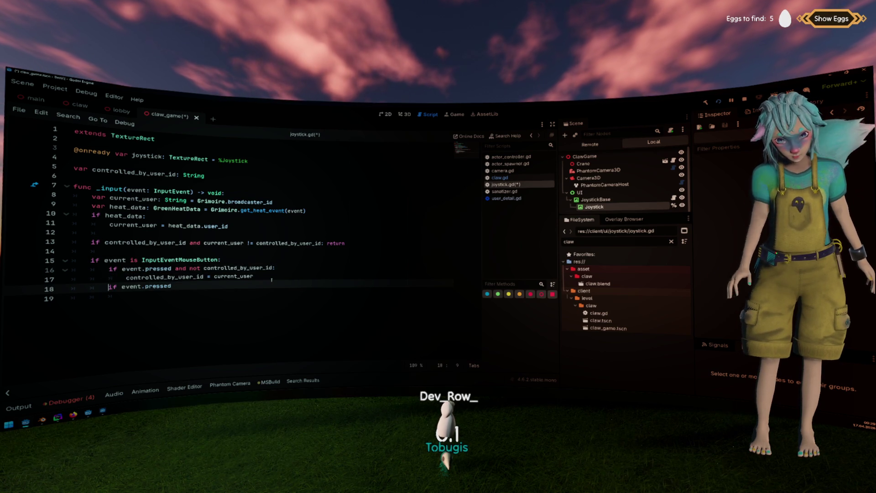
{"action": "type", "text": ":"}
{"action": "key", "text": "Return"}
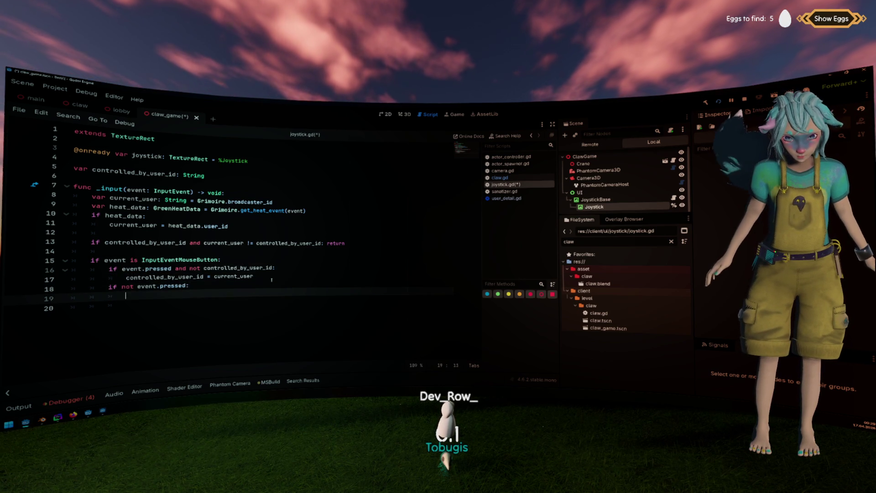
Set controlled_by_user_id = "" inside the release block.
{"action": "key", "text": "Up"}
{"action": "key", "text": "Up"}
{"action": "key", "text": "Home"}
{"action": "key", "text": "ctrl+shift+Right"}
{"action": "key", "text": "ctrl+c"}
{"action": "key", "text": "Down"}
{"action": "key", "text": "End"}
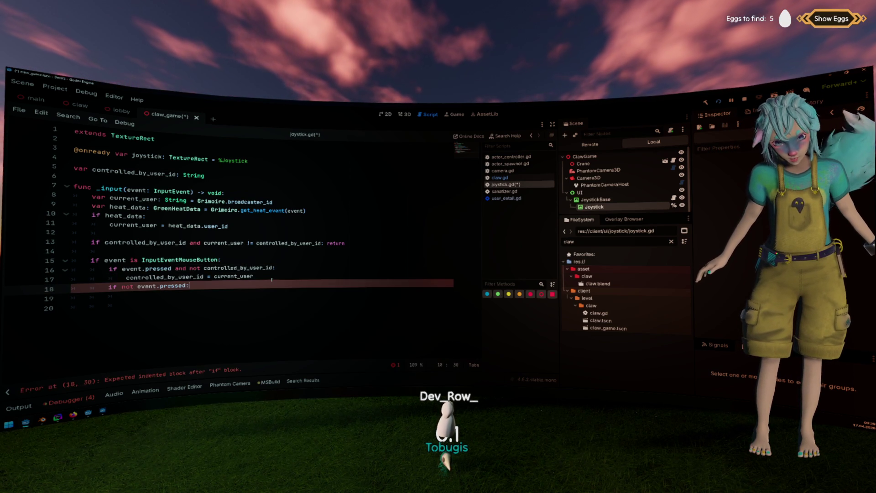
{"action": "key", "text": "Return"}
{"action": "key", "text": "ctrl+v"}
{"action": "type", "text": "\"\""}
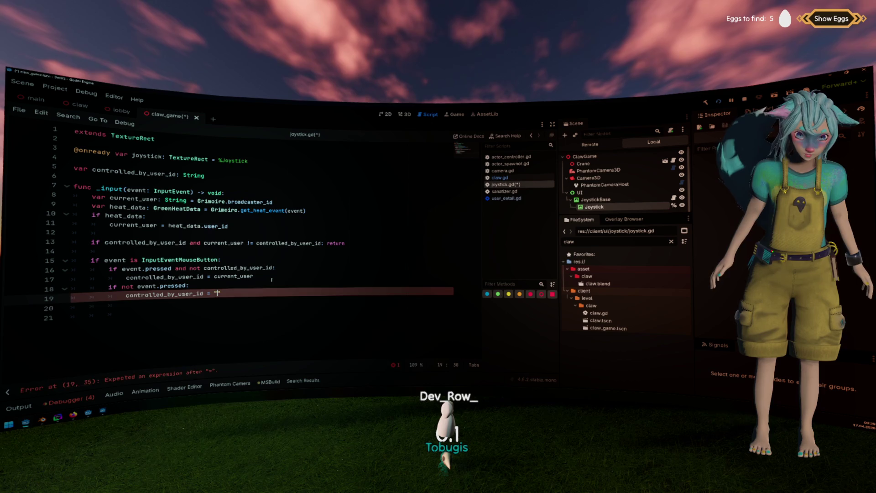
{"action": "key", "text": "Return"}
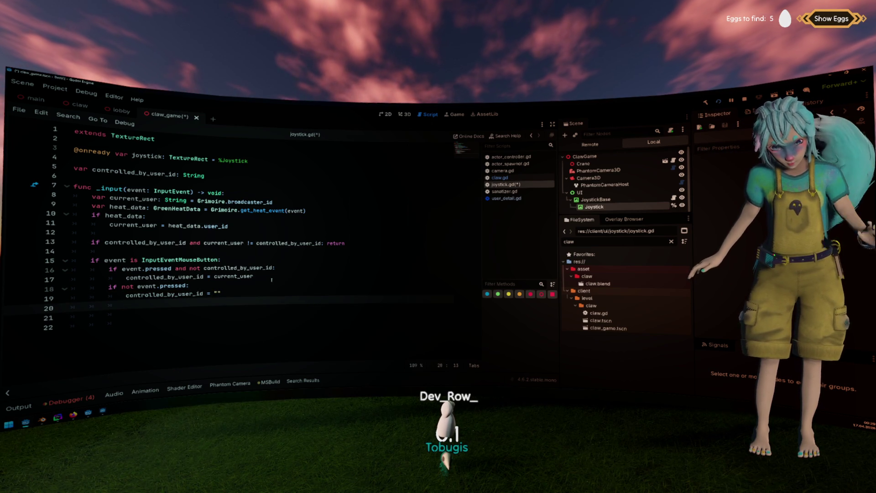
Call _reset_joystick() beneath the cleared claim.
{"action": "key", "text": "Return"}
{"action": "key", "text": "BackSpace"}
{"action": "key", "text": "BackSpace"}
{"action": "key", "text": "BackSpace"}
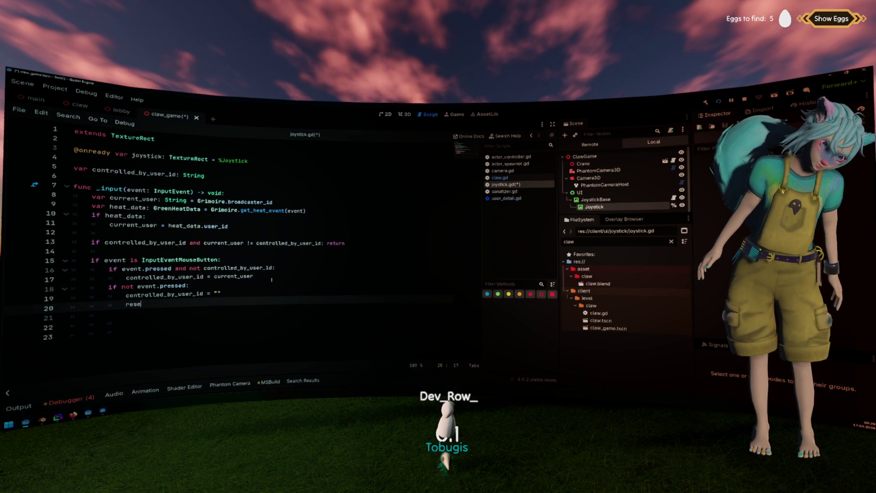
{"action": "type", "text": "t_jot"}
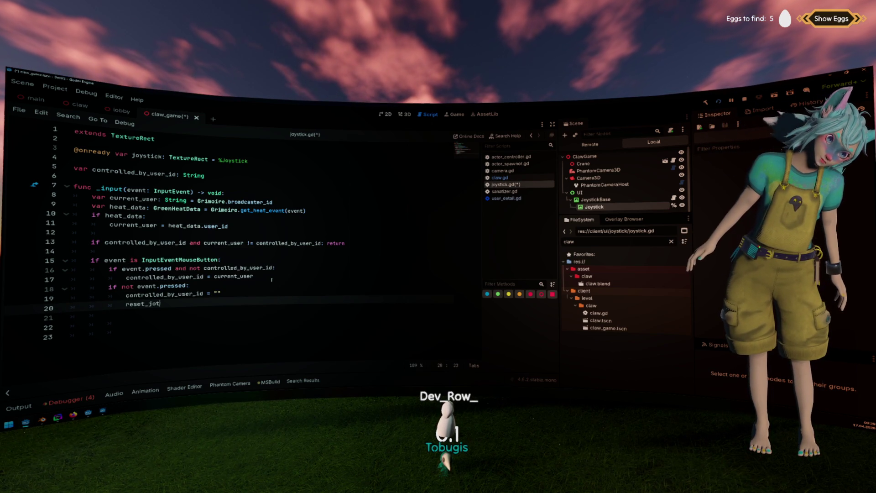
{"action": "type", "text": "_joystick("}
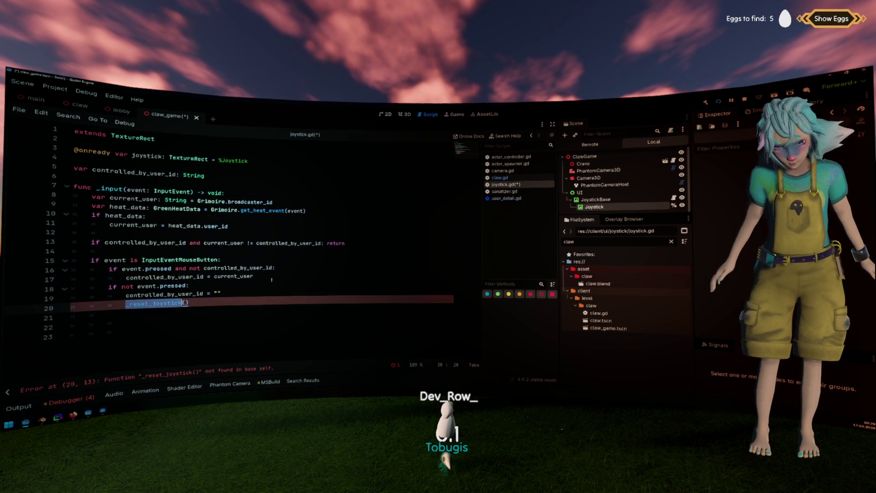
{"action": "key", "text": "Return"}
{"action": "key", "text": "Return"}
{"action": "key", "text": "Return"}
{"action": "key", "text": "BackSpace"}
{"action": "key", "text": "BackSpace"}
{"action": "key", "text": "BackSpace"}
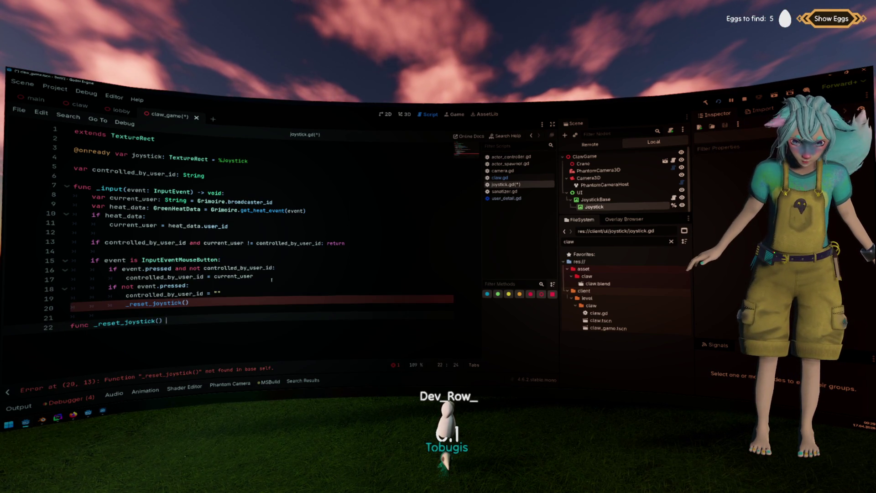
Give _reset_joystick() a void return type, begin its body with joystick, then view the claw scene in 3D.
{"action": "key", "text": "BackSpace"}
{"action": "key", "text": "BackSpace"}
{"action": "key", "text": "BackSpace"}
{"action": "type", "text": "oid:"}
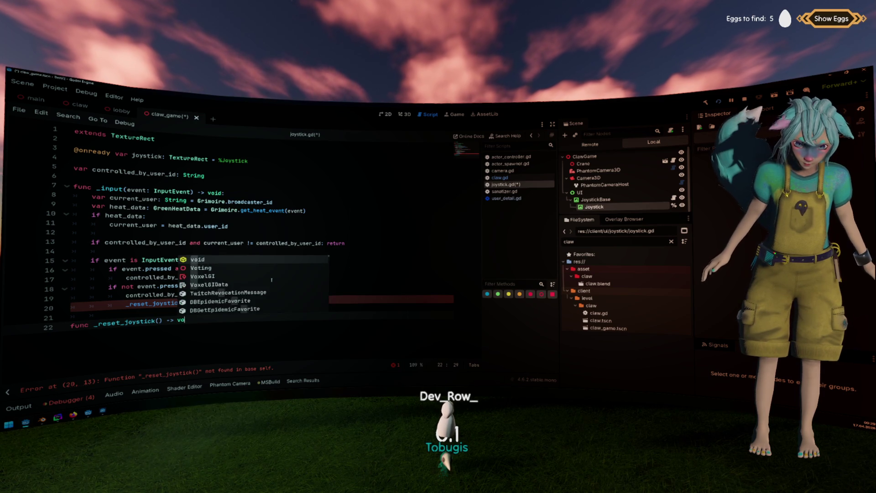
{"action": "key", "text": "Return"}
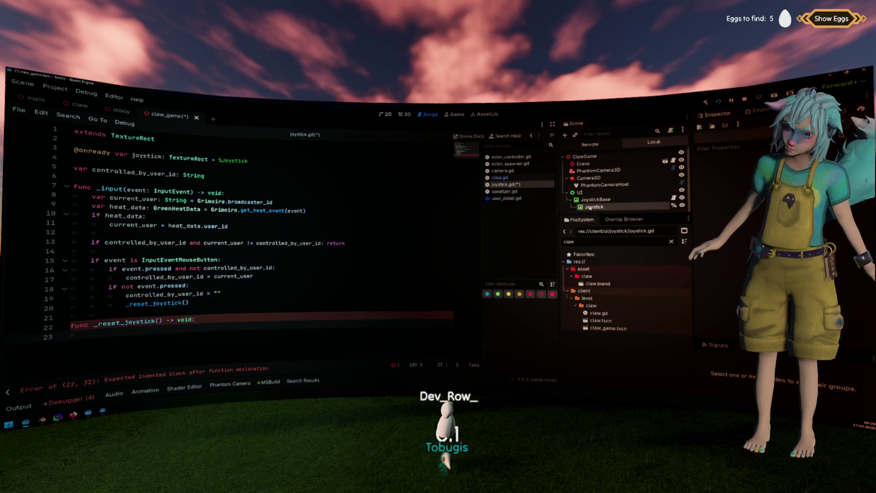
{"action": "type", "text": "joystick."}
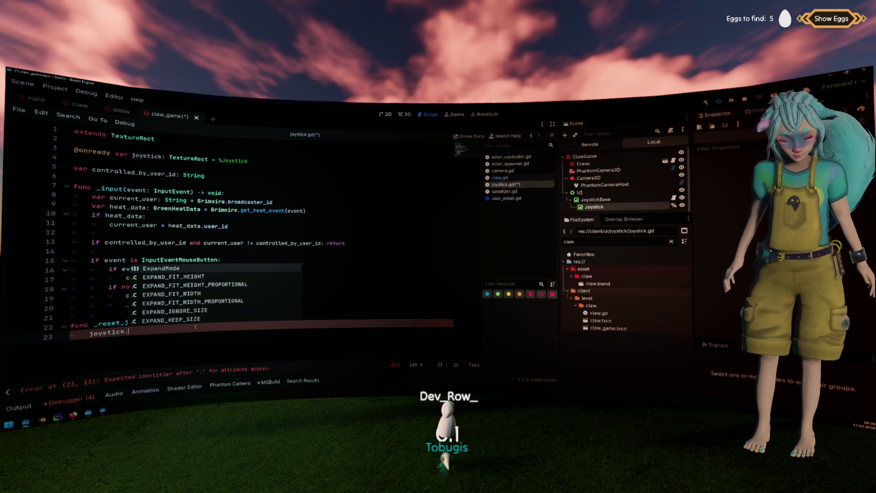
{"action": "key", "text": "Escape"}
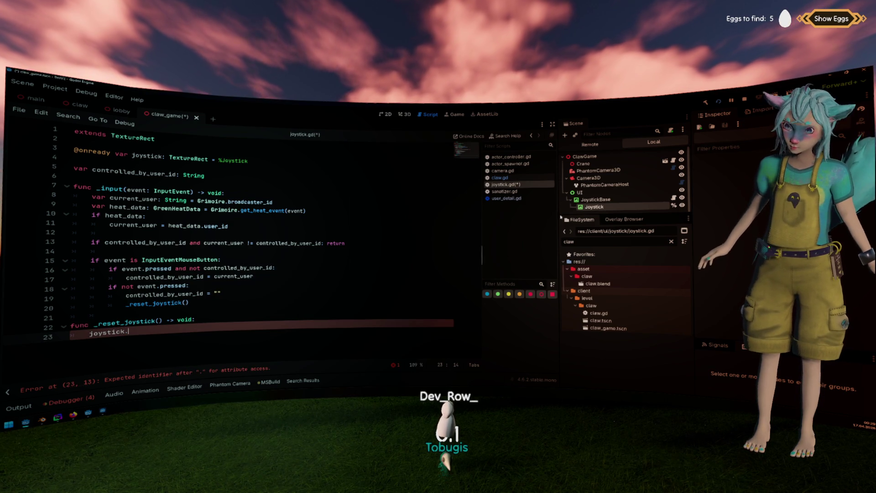
{"action": "left_click", "coordinate": [404, 114]}
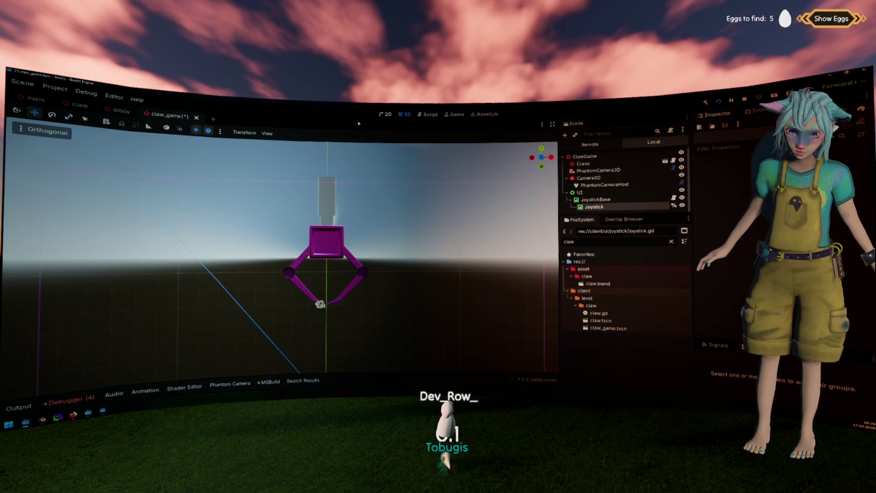
Check the joystick's anchor presets, then open the Control class documentation.
{"action": "key", "text": "ctrl+F1"}
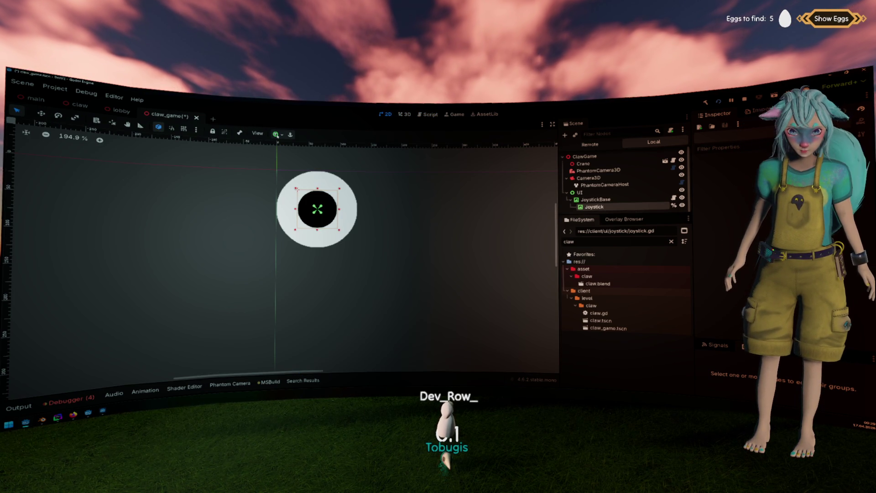
{"action": "left_click", "coordinate": [276, 134]}
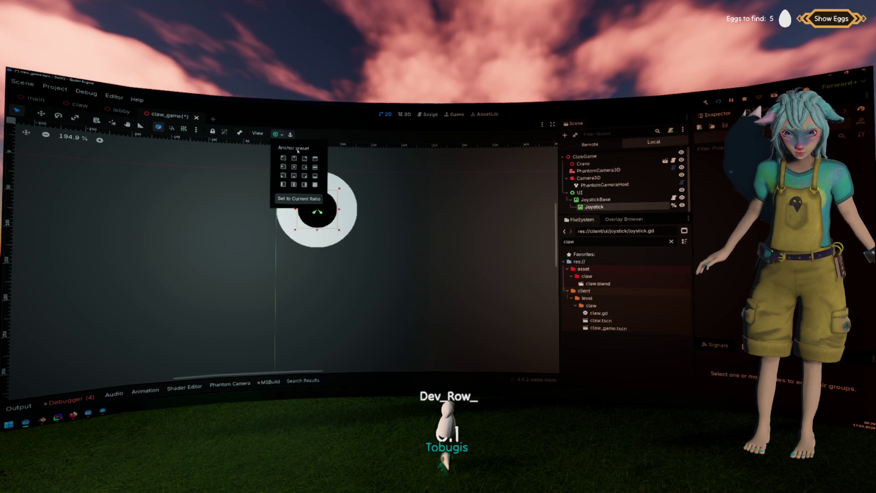
{"action": "left_click", "coordinate": [429, 114]}
{"action": "key", "text": "F1"}
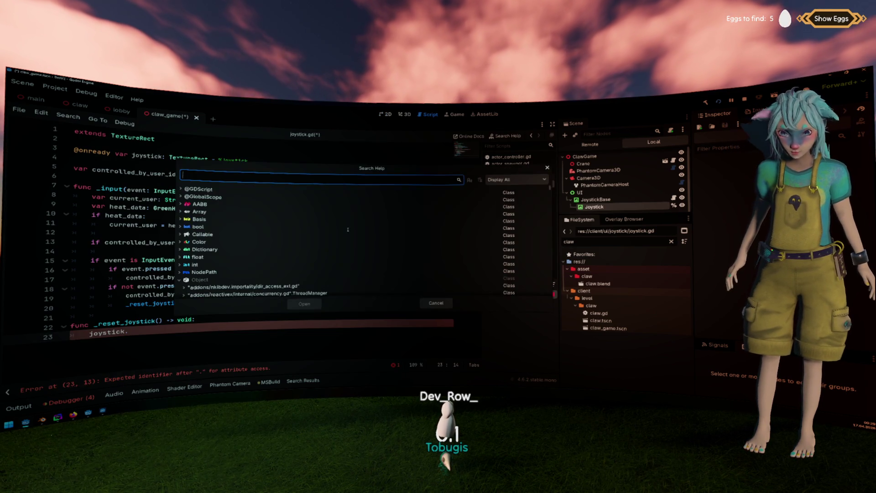
{"action": "type", "text": "Control"}
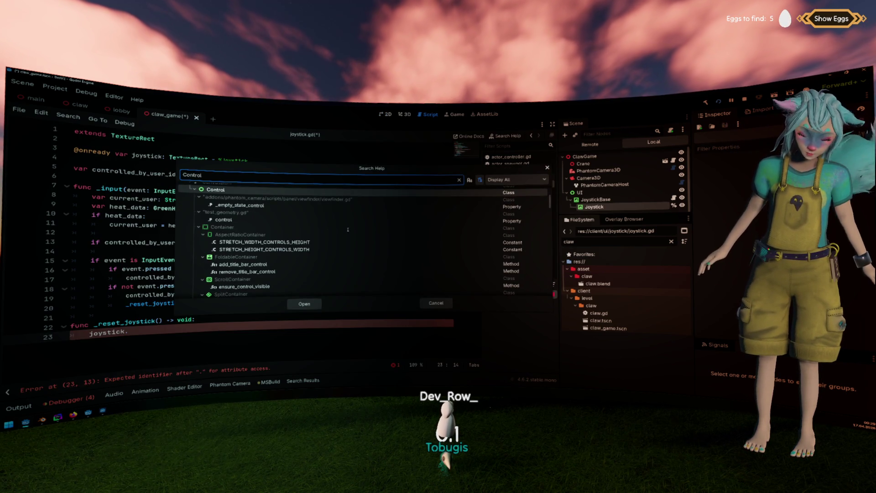
{"action": "key", "text": "Return"}
Search the Control help page for 'anch', stepping through get_anchor, set_anchor and set_anchor_and_offset.
{"action": "key", "text": "ctrl+f"}
{"action": "type", "text": "an"}
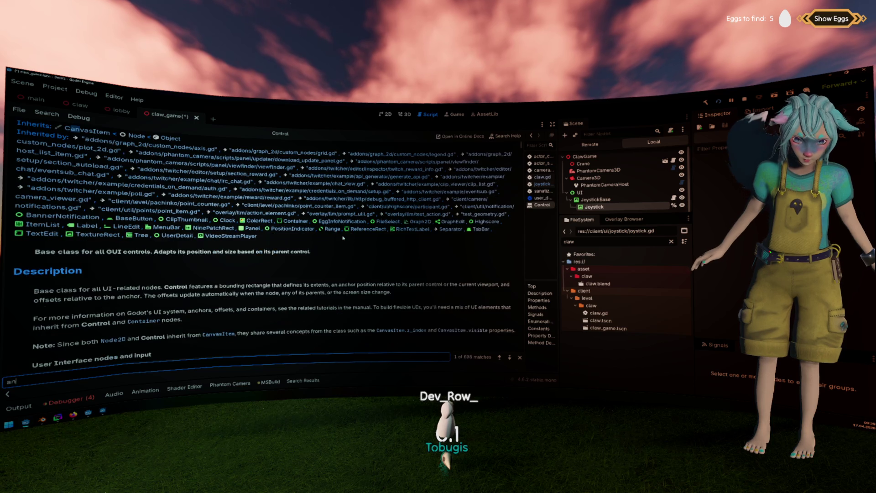
{"action": "type", "text": "chor"}
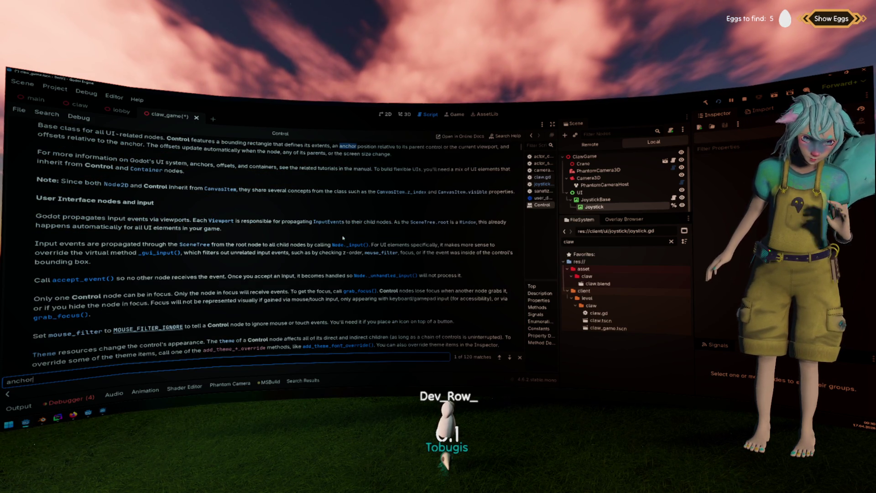
{"action": "scroll", "coordinate": [343, 237], "scroll_direction": "up", "scroll_amount": 2}
{"action": "key", "text": "Return"}
{"action": "key", "text": "Return"}
{"action": "key", "text": "Return"}
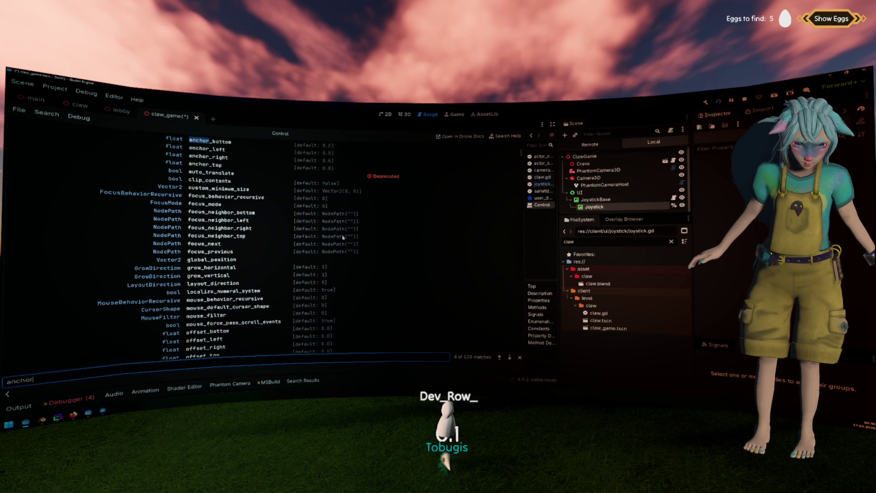
{"action": "key", "text": "Return"}
{"action": "key", "text": "Return"}
{"action": "key", "text": "Return"}
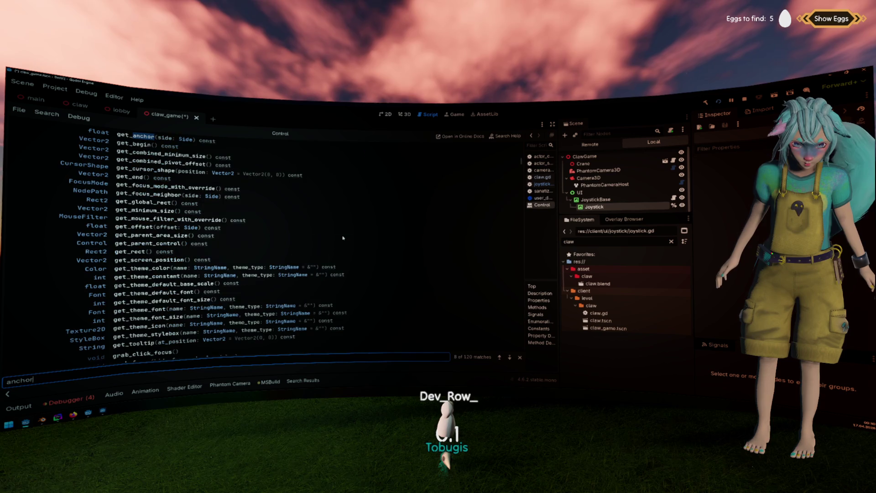
{"action": "key", "text": "Return"}
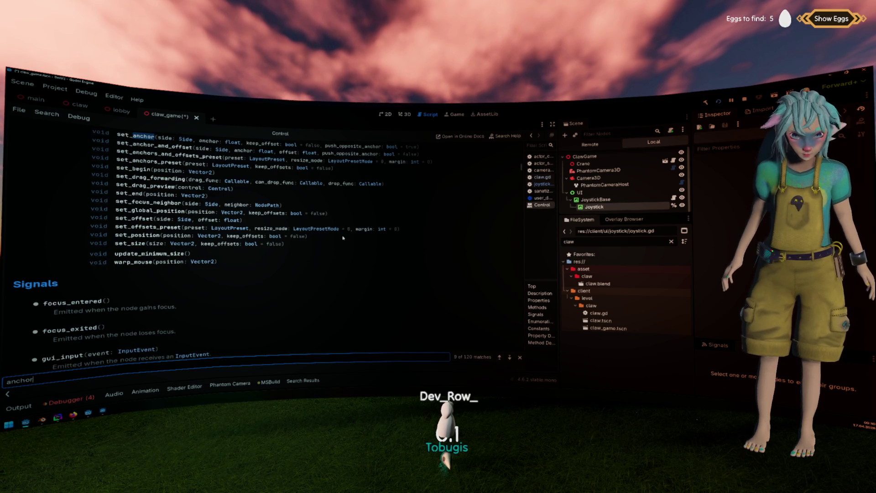
{"action": "scroll", "coordinate": [343, 237], "scroll_direction": "up", "scroll_amount": 2}
{"action": "key", "text": "Return"}
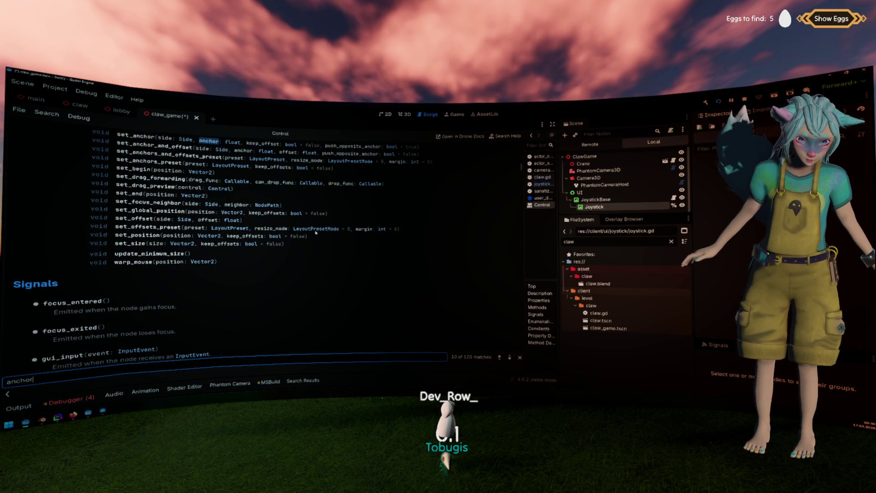
{"action": "key", "text": "Return"}
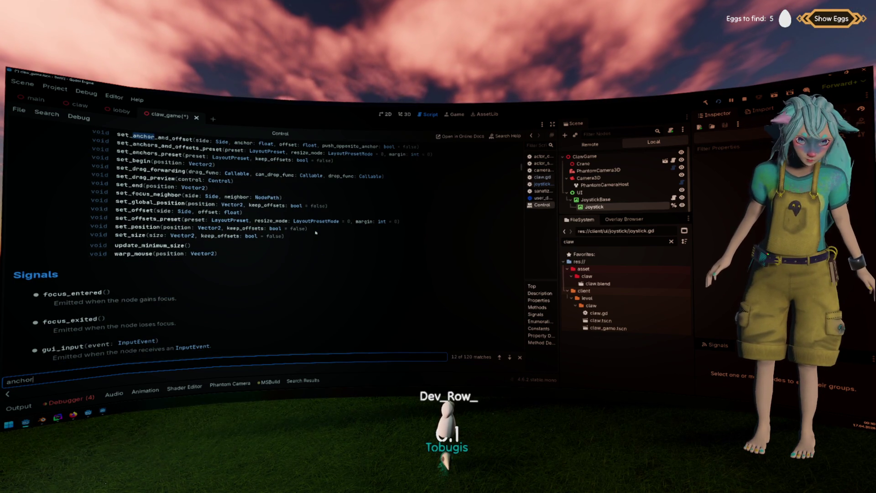
{"action": "scroll", "coordinate": [315, 233], "scroll_direction": "up", "scroll_amount": 1}
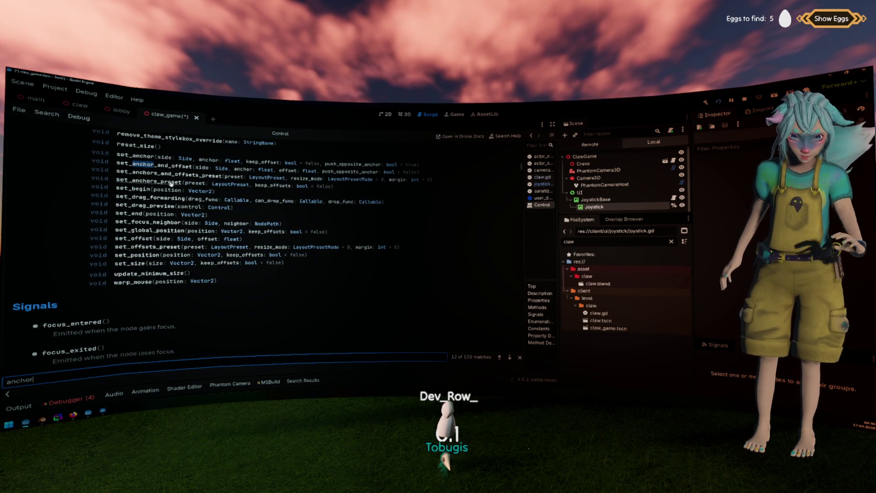
Read set_anchors_preset and the LayoutPreset enum, then return to line 23 of joystick.gd.
{"action": "left_click", "coordinate": [171, 182]}
{"action": "double_click", "coordinate": [103, 142]}
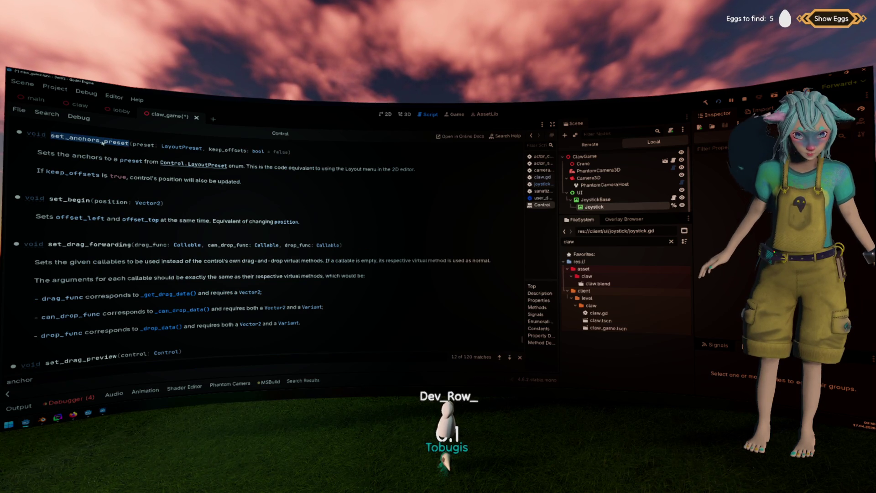
{"action": "left_click", "coordinate": [181, 148]}
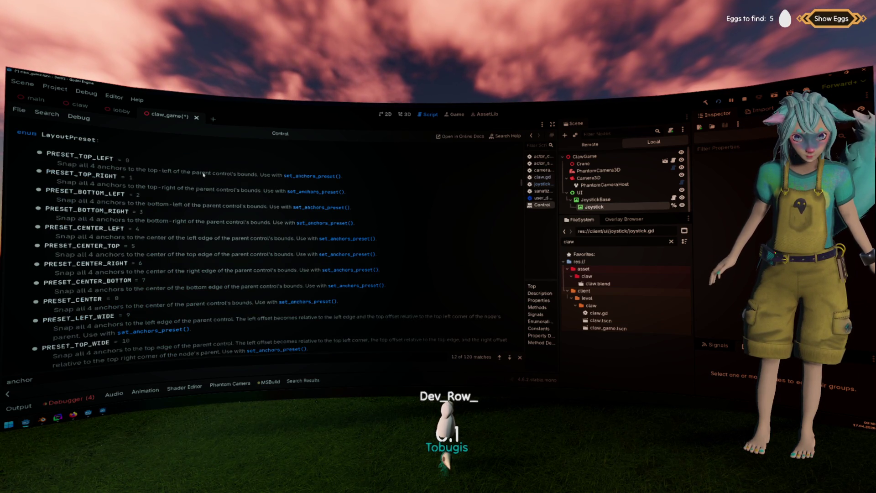
{"action": "key", "text": "alt+Left"}
{"action": "left_click", "coordinate": [210, 322]}
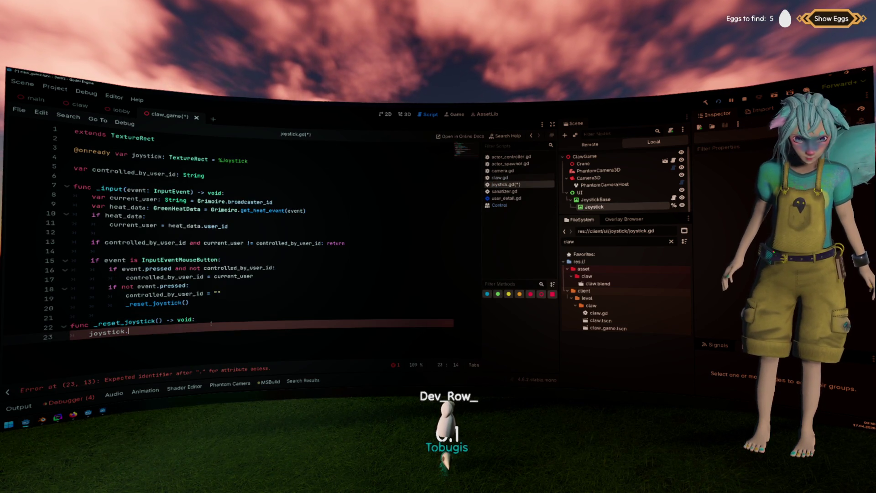
Complete line 23 as joystick.set_anchors_preset(Control.PRESET_CENTER) and save the script and scene.
{"action": "type", "text": "("}
{"action": "key", "text": "Down"}
{"action": "key", "text": "Down"}
{"action": "key", "text": "Down"}
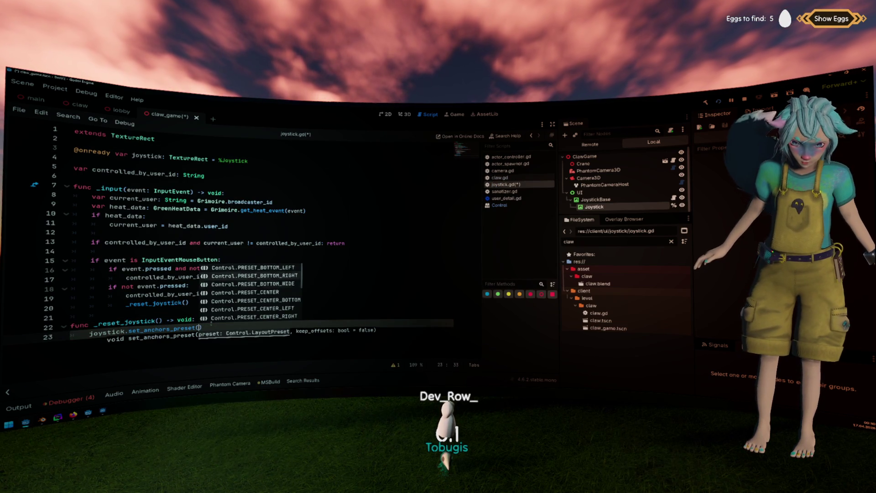
{"action": "key", "text": "Return"}
{"action": "left_click", "coordinate": [256, 307]}
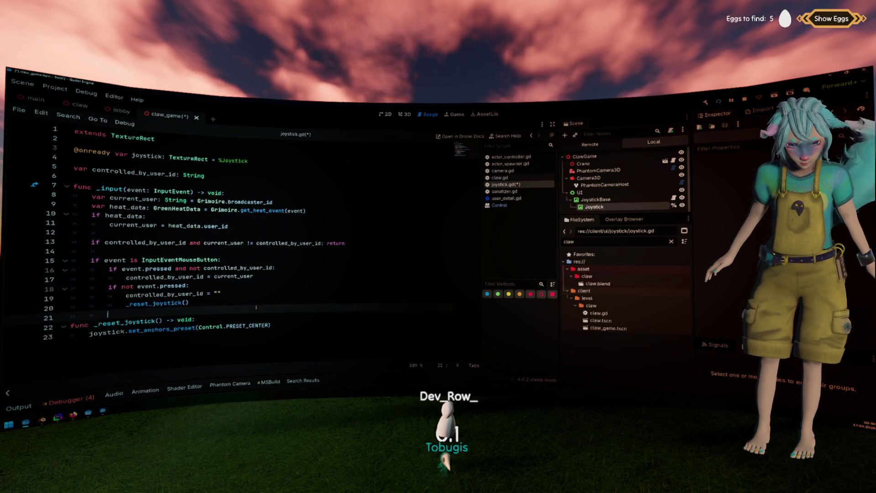
{"action": "key", "text": "Return"}
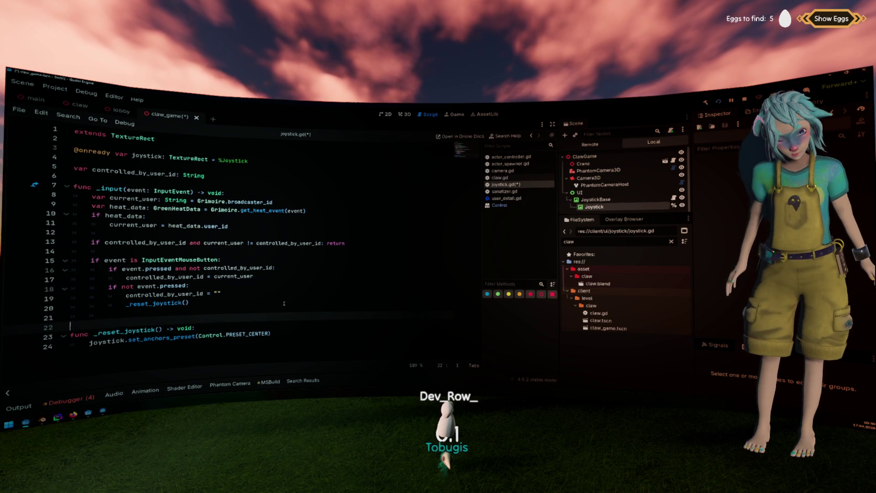
{"action": "key", "text": "ctrl+s"}
{"action": "key", "text": "Up"}
{"action": "key", "text": "Up"}
{"action": "key", "text": "Up"}
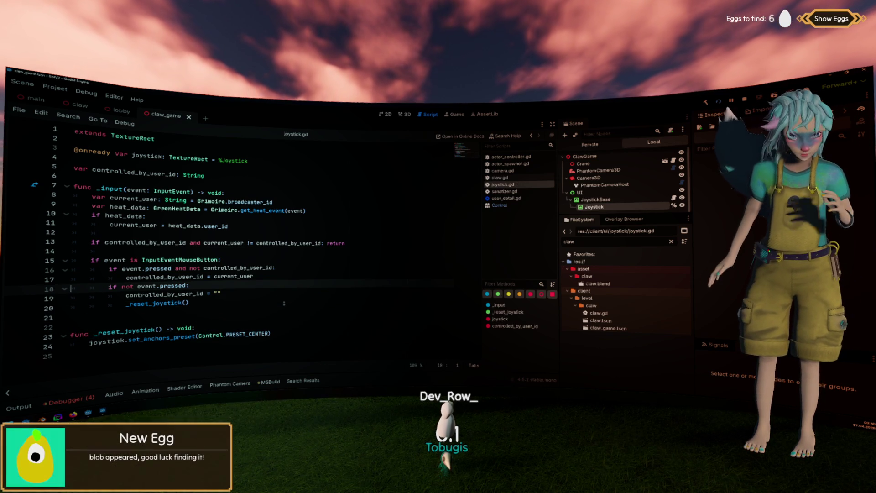
Add an 'if event is InputEventMouseMotion:' check in _input with an empty body.
{"action": "left_click", "coordinate": [241, 307]}
{"action": "key", "text": "Return"}
{"action": "key", "text": "Return"}
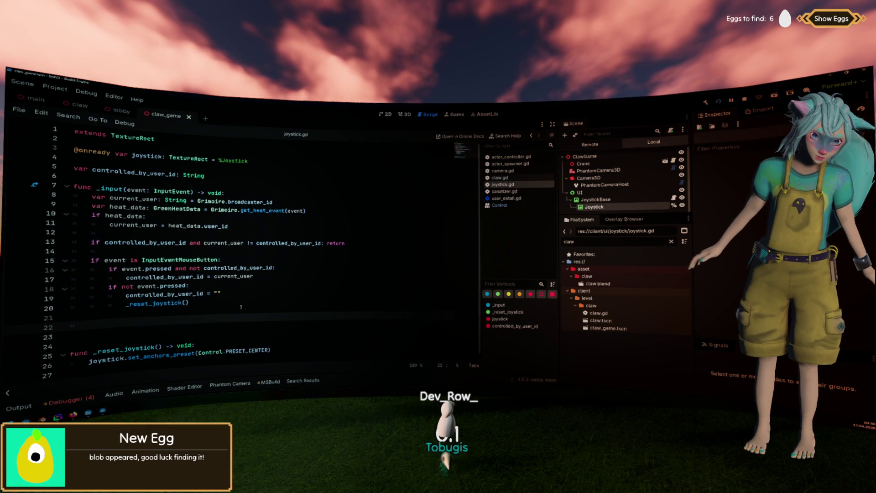
{"action": "type", "text": "if ecven"}
{"action": "key", "text": "BackSpace"}
{"action": "key", "text": "BackSpace"}
{"action": "key", "text": "BackSpace"}
{"action": "type", "text": "ve"}
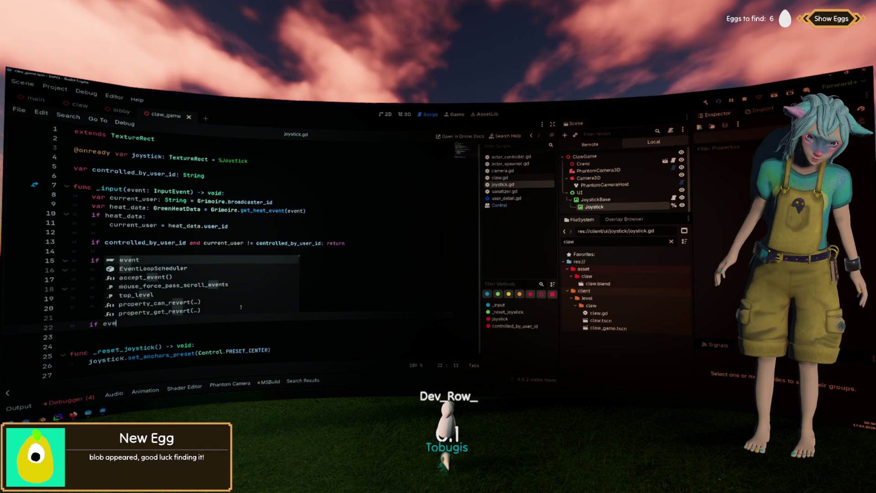
{"action": "type", "text": "nt is Mouser"}
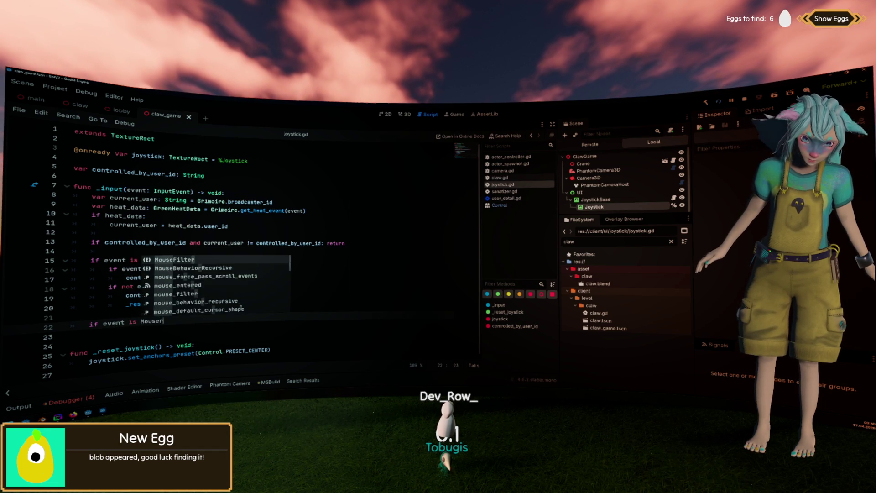
{"action": "key", "text": "BackSpace"}
{"action": "key", "text": "BackSpace"}
{"action": "key", "text": "BackSpace"}
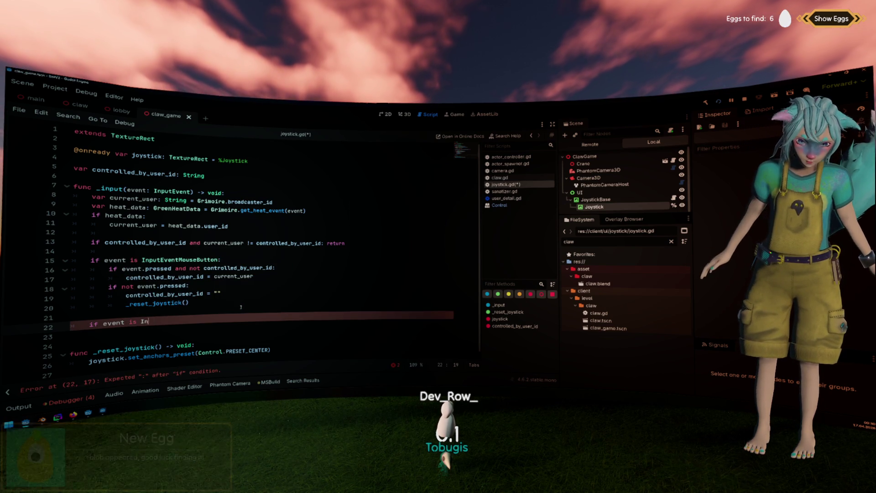
{"action": "type", "text": "InputMou"}
{"action": "key", "text": "BackSpace"}
{"action": "key", "text": "BackSpace"}
{"action": "key", "text": "BackSpace"}
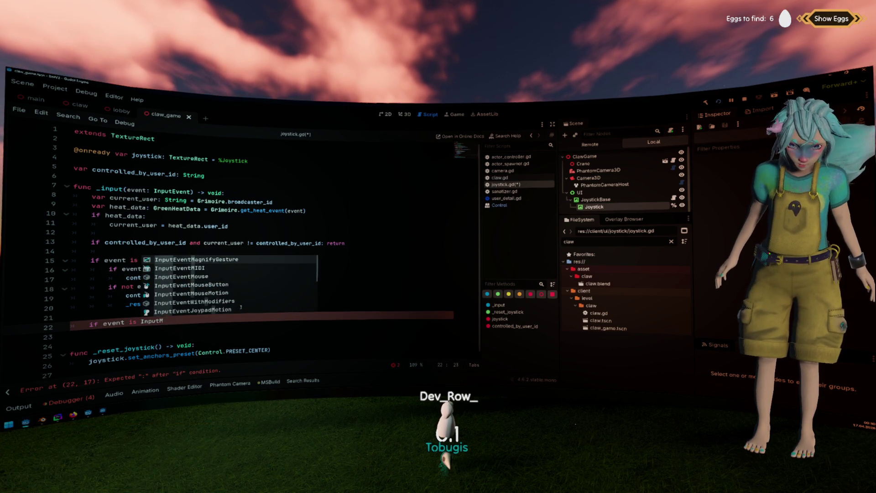
{"action": "type", "text": "Evet"}
{"action": "key", "text": "BackSpace"}
{"action": "type", "text": "ntMouse"}
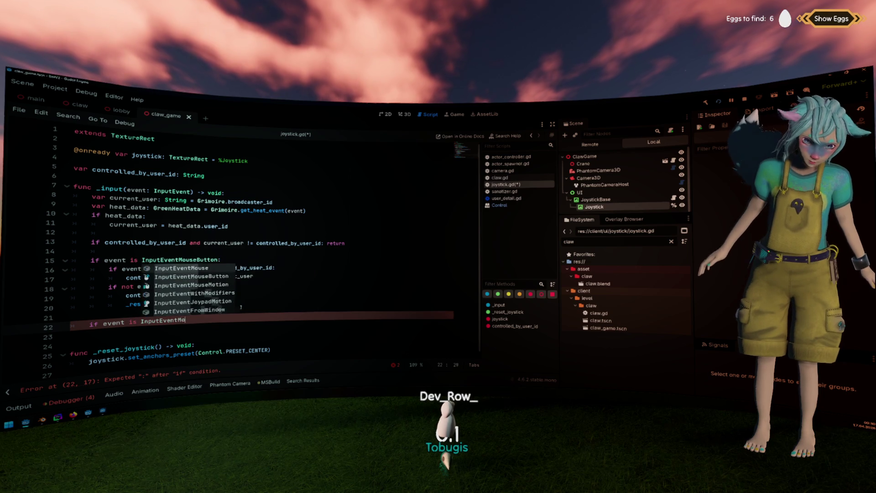
{"action": "key", "text": "Down"}
{"action": "key", "text": "Down"}
{"action": "key", "text": "Return"}
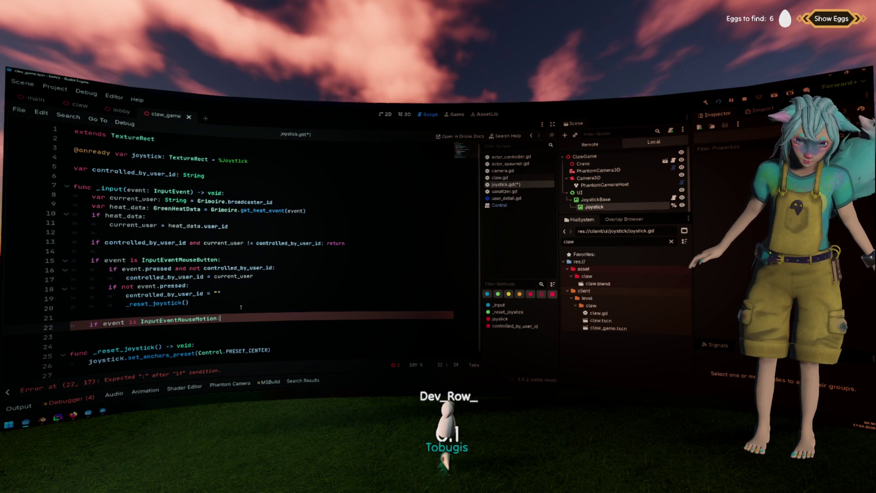
{"action": "key", "text": "Return"}
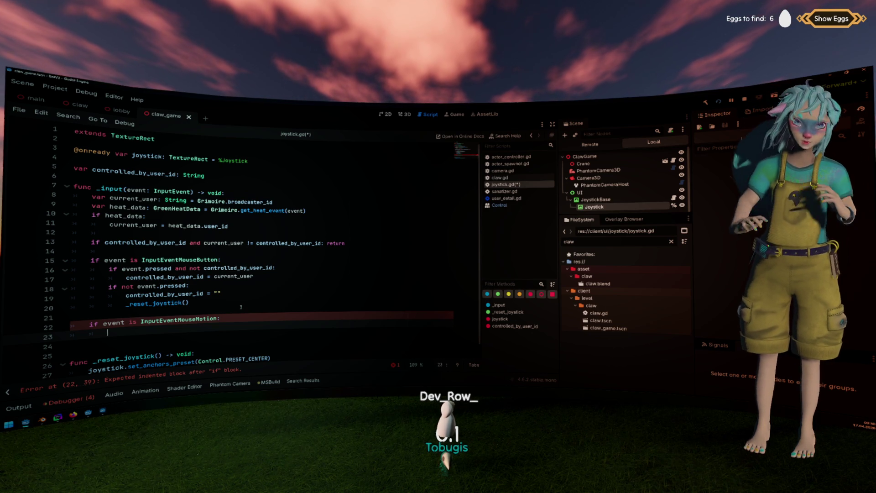
Replace the FileSystem filter 'claw' with 'heat'.
{"action": "double_click", "coordinate": [569, 242]}
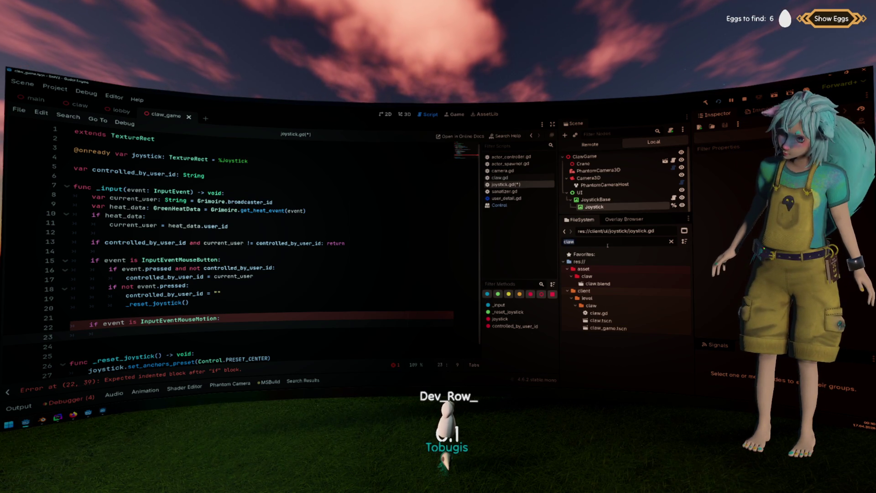
{"action": "key", "text": "BackSpace"}
{"action": "type", "text": "heat"}
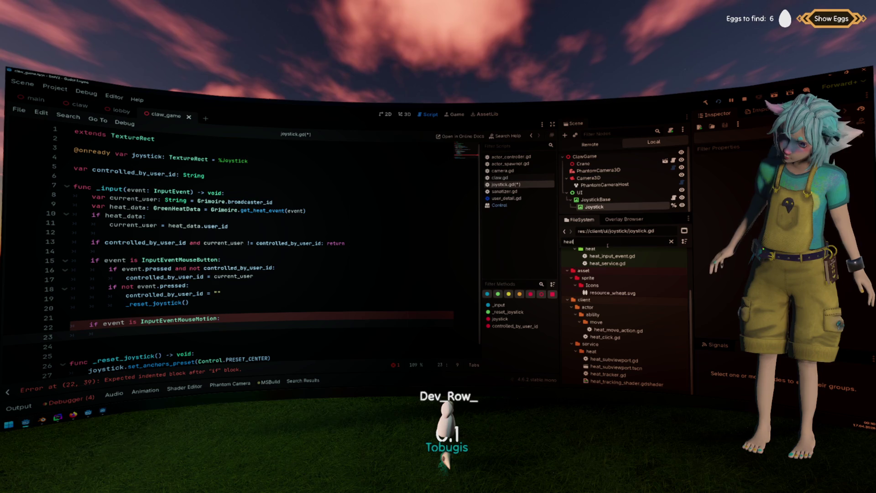
{"action": "scroll", "coordinate": [607, 274], "scroll_direction": "up", "scroll_amount": 3}
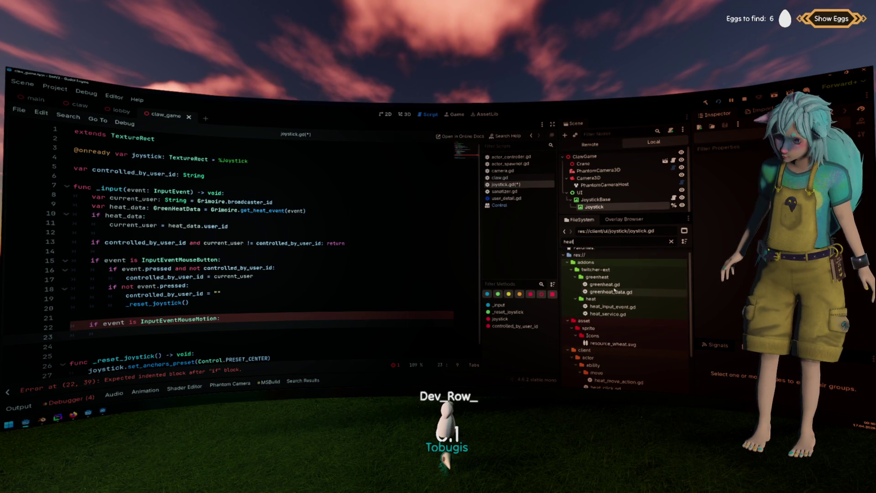
{"action": "double_click", "coordinate": [605, 284]}
{"action": "scroll", "coordinate": [238, 256], "scroll_direction": "down", "scroll_amount": 14}
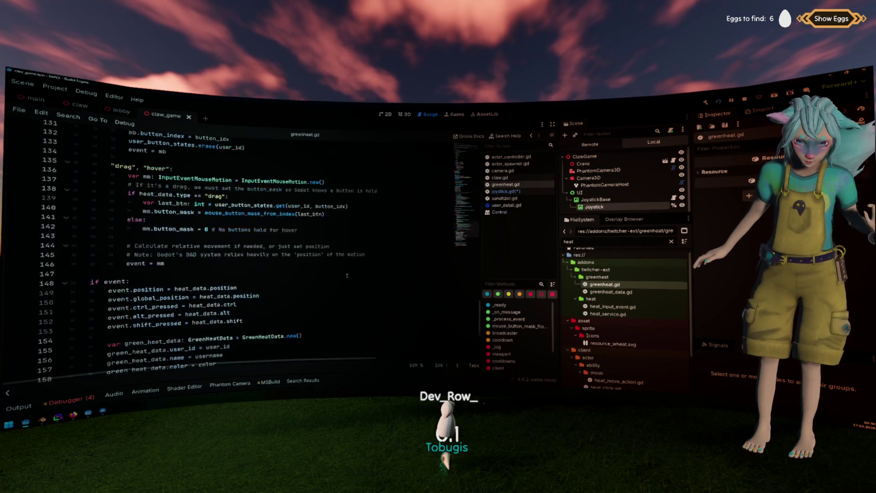
{"action": "left_click", "coordinate": [156, 228]}
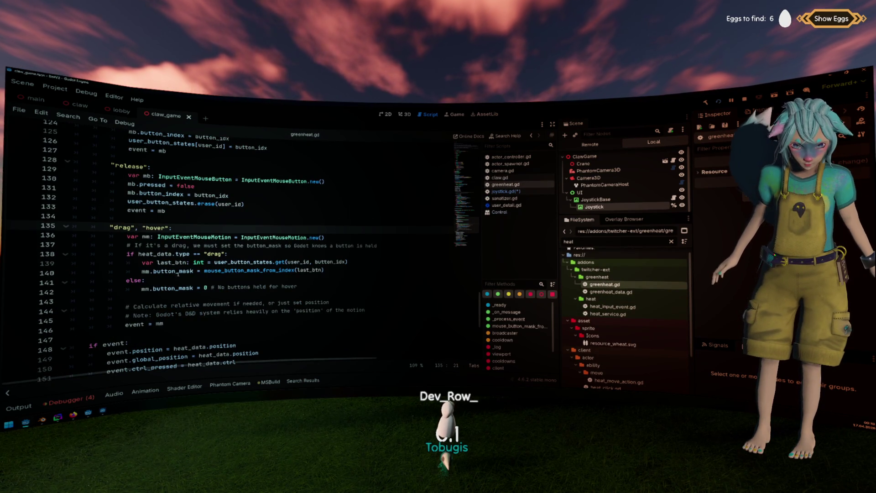
{"action": "scroll", "coordinate": [170, 290], "scroll_direction": "down", "scroll_amount": 4}
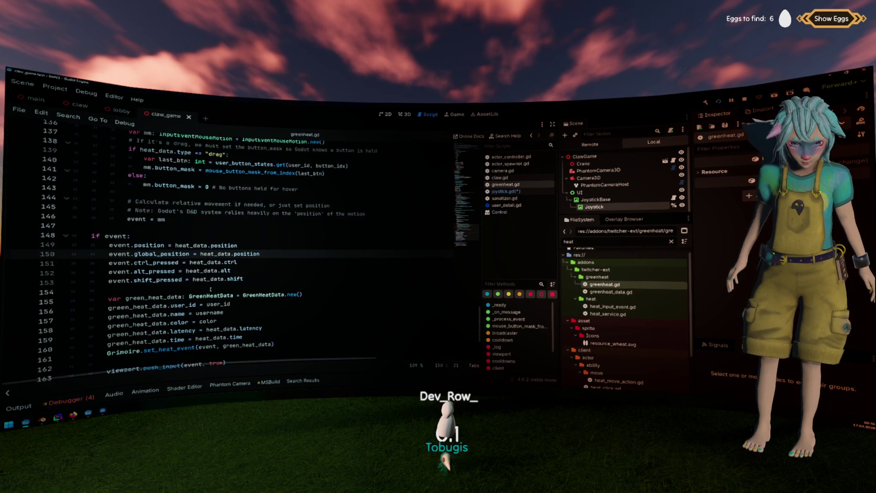
{"action": "left_click", "coordinate": [141, 245]}
{"action": "left_click_drag", "start_coordinate": [260, 254], "coordinate": [73, 245]}
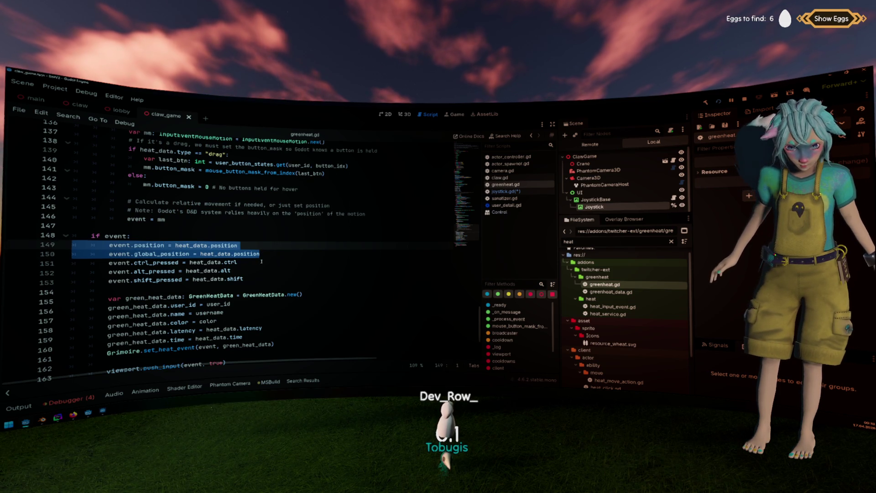
{"action": "left_click", "coordinate": [333, 206]}
{"action": "scroll", "coordinate": [370, 217], "scroll_direction": "up", "scroll_amount": 1}
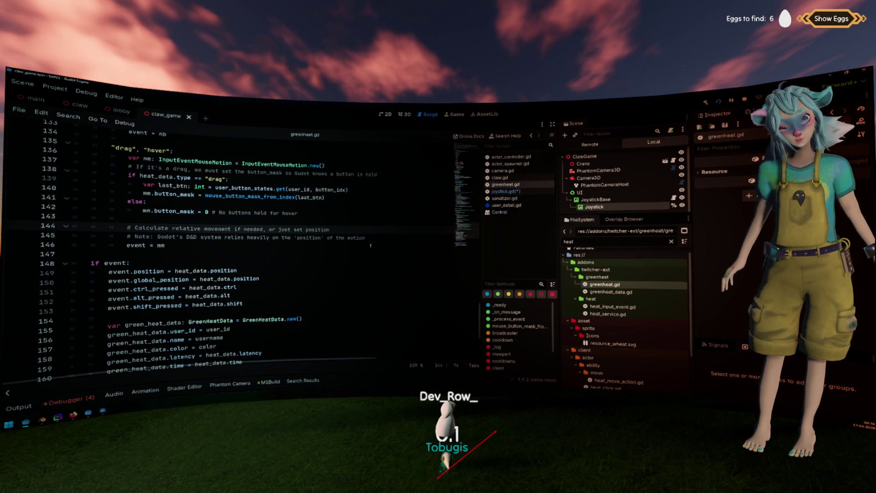
{"action": "scroll", "coordinate": [370, 245], "scroll_direction": "up", "scroll_amount": 1}
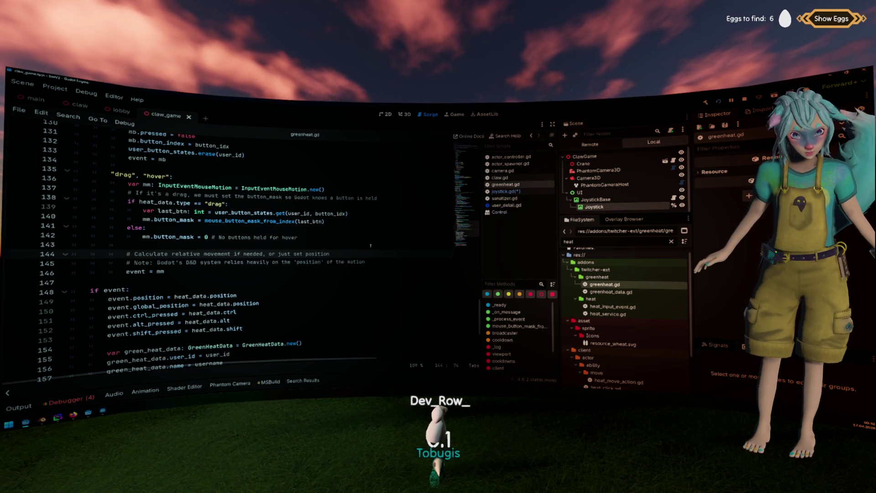
{"action": "scroll", "coordinate": [371, 245], "scroll_direction": "up", "scroll_amount": 15}
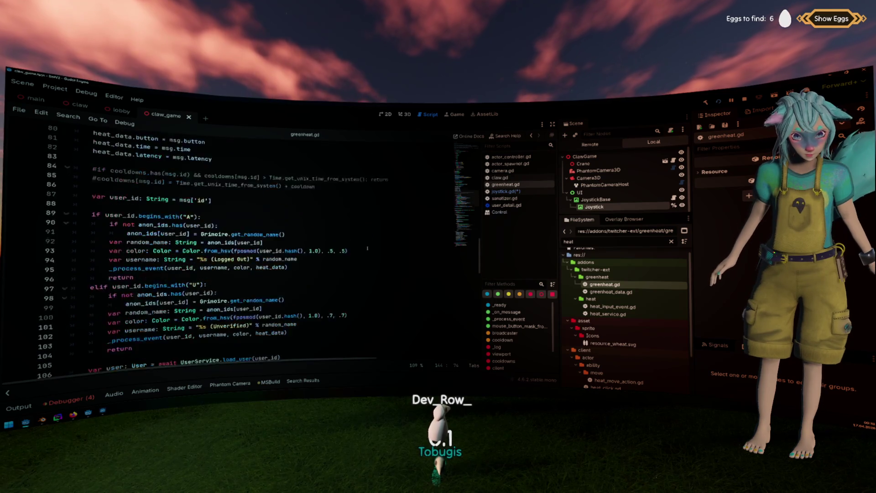
Move the user_button_states declaration from line 110 to line 54 and search for its uses.
{"action": "scroll", "coordinate": [367, 248], "scroll_direction": "down", "scroll_amount": 5}
{"action": "left_click_drag", "start_coordinate": [269, 264], "coordinate": [269, 273]}
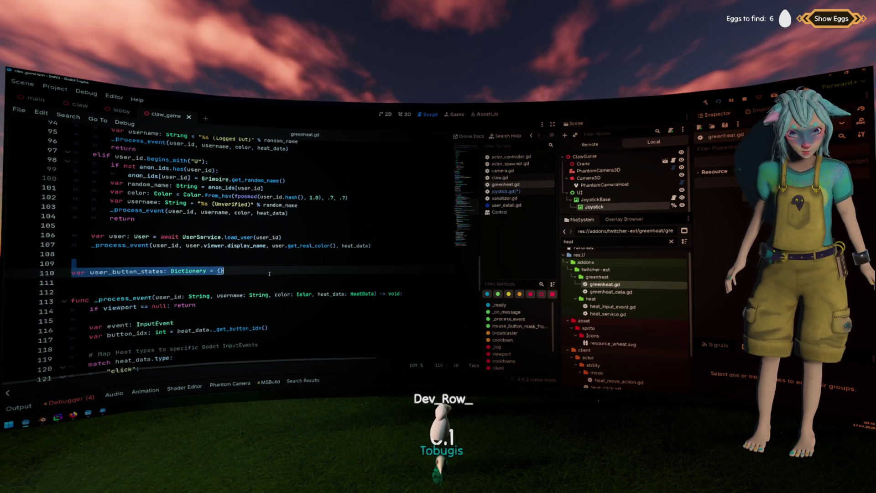
{"action": "key", "text": "ctrl+x"}
{"action": "scroll", "coordinate": [270, 273], "scroll_direction": "up", "scroll_amount": 17}
{"action": "left_click", "coordinate": [263, 285]}
{"action": "key", "text": "ctrl+v"}
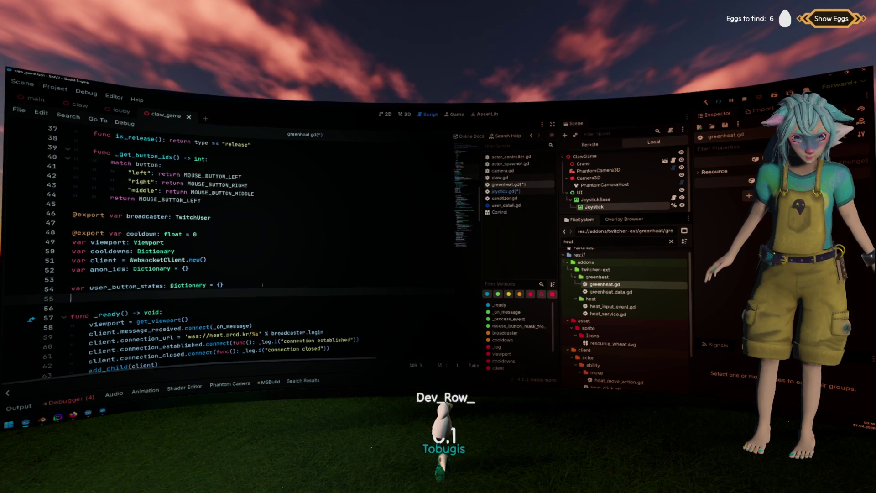
{"action": "scroll", "coordinate": [262, 285], "scroll_direction": "down", "scroll_amount": 1}
{"action": "double_click", "coordinate": [127, 260]}
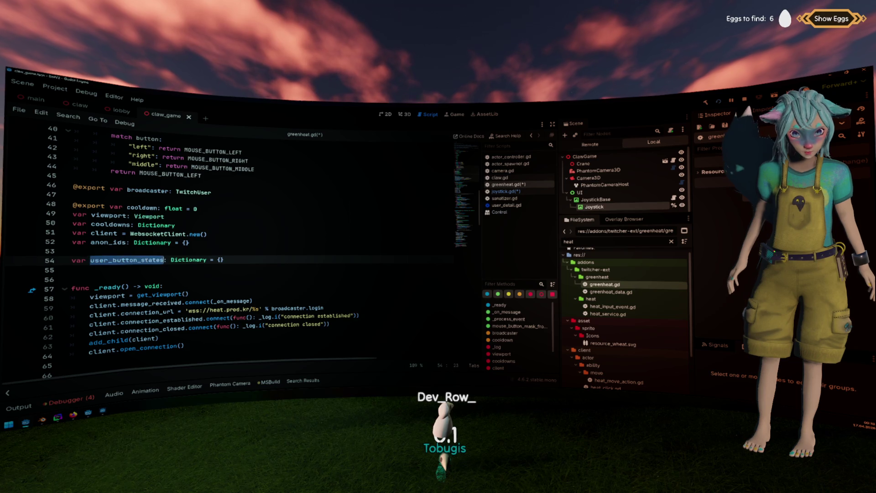
{"action": "key", "text": "ctrl+f"}
{"action": "key", "text": "Return"}
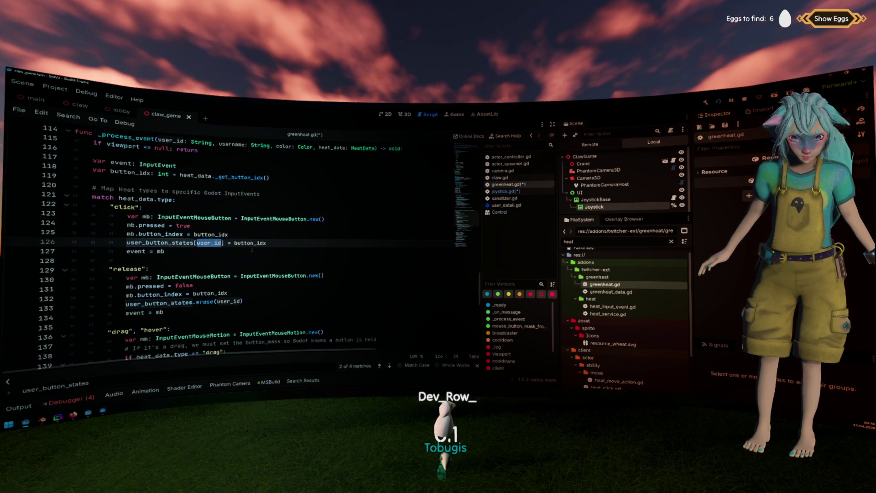
{"action": "scroll", "coordinate": [240, 235], "scroll_direction": "up", "scroll_amount": 5}
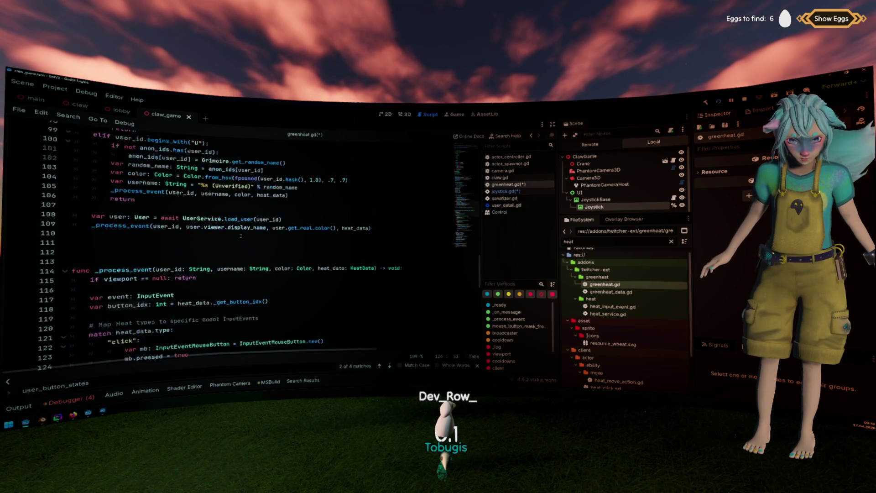
{"action": "scroll", "coordinate": [241, 235], "scroll_direction": "up", "scroll_amount": 19}
Declare 'class UserData extends RefCounted:' below the top-level variables.
{"action": "left_click", "coordinate": [235, 261]}
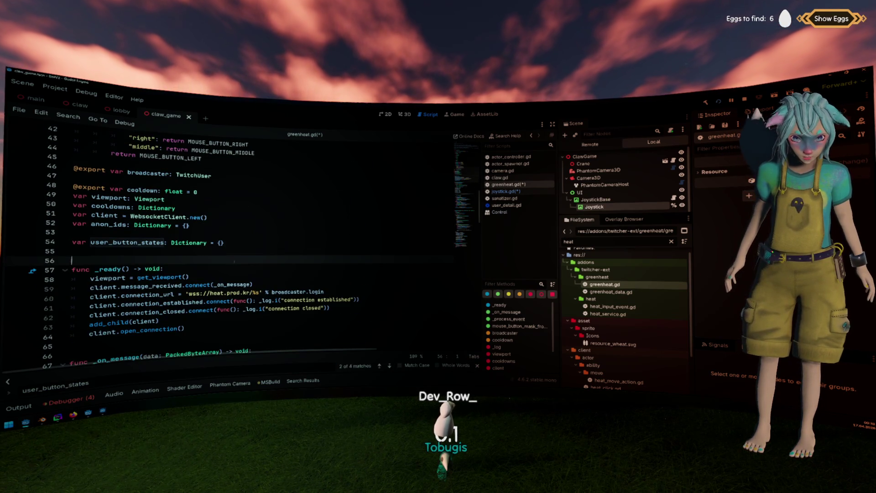
{"action": "key", "text": "Return"}
{"action": "key", "text": "Return"}
{"action": "key", "text": "Return"}
{"action": "key", "text": "Up"}
{"action": "key", "text": "Up"}
{"action": "type", "text": "class "}
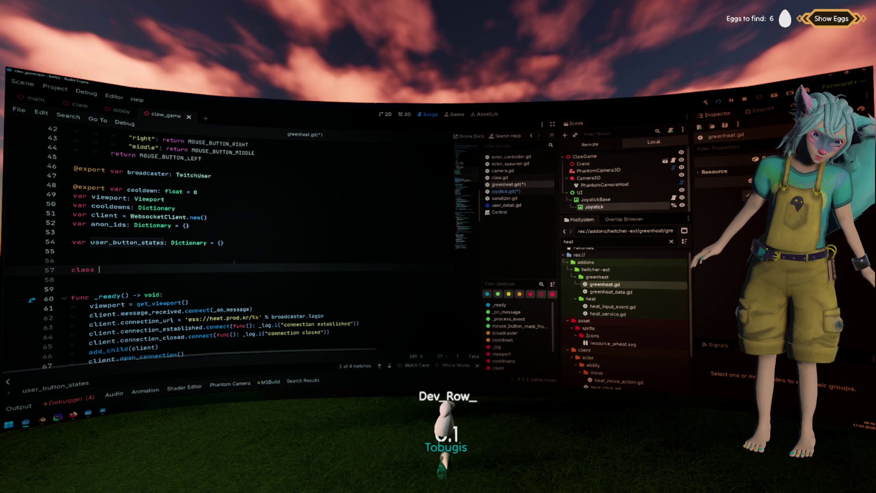
{"action": "type", "text": "UserData {"}
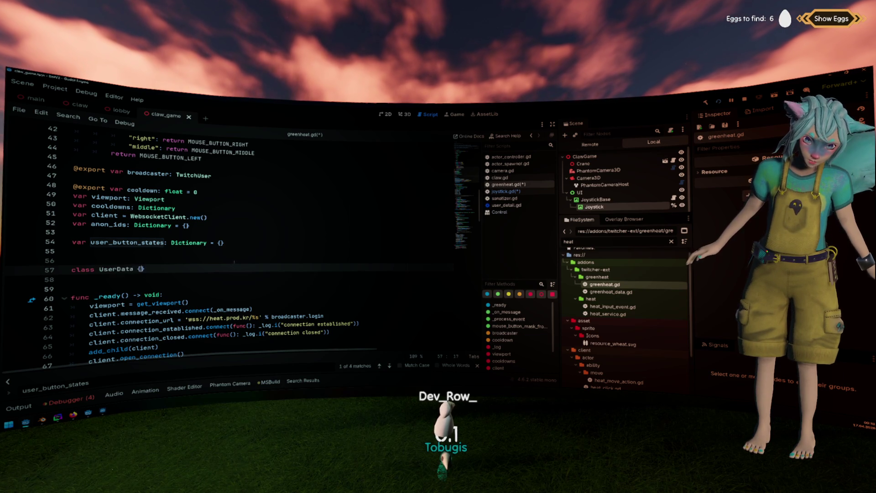
{"action": "key", "text": "shift+Home"}
{"action": "key", "text": "BackSpace"}
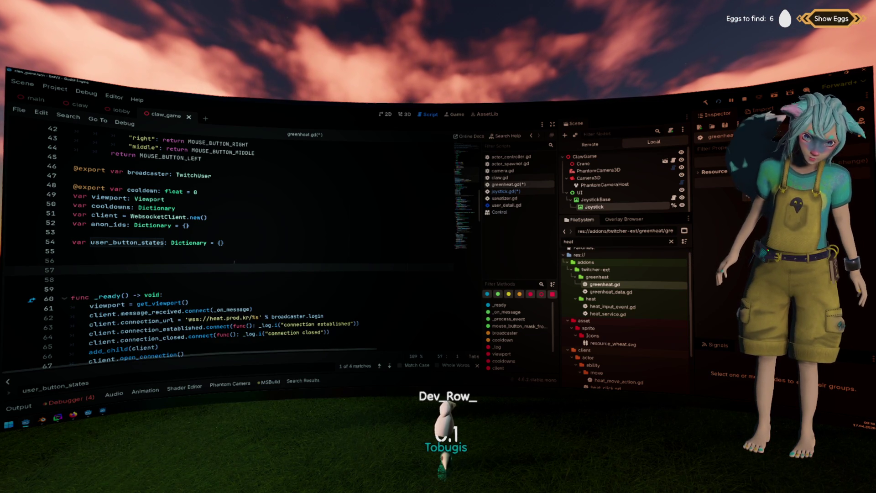
{"action": "type", "text": "class UserData ex"}
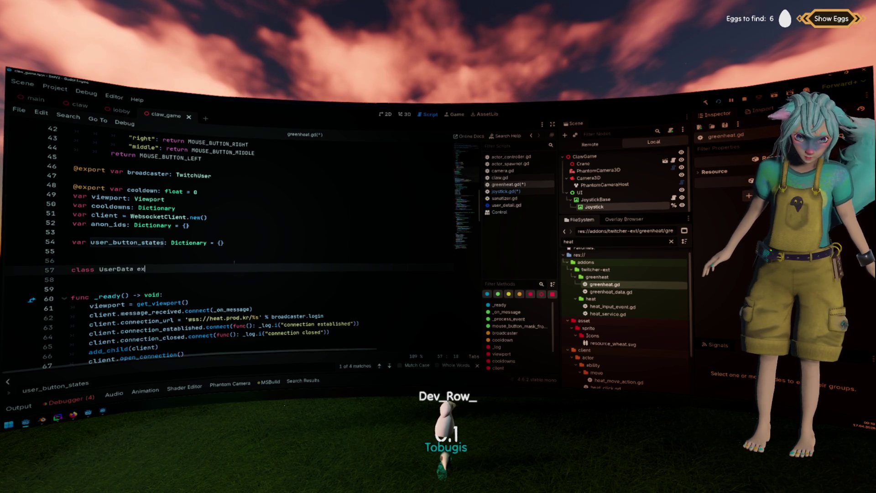
{"action": "type", "text": "tends Rfe"}
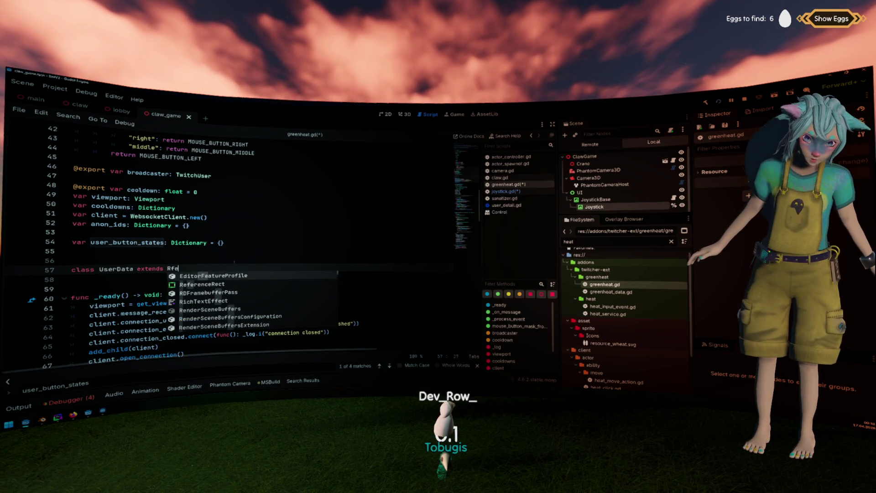
{"action": "key", "text": "BackSpace"}
{"action": "key", "text": "BackSpace"}
{"action": "type", "text": "efCountDispos"}
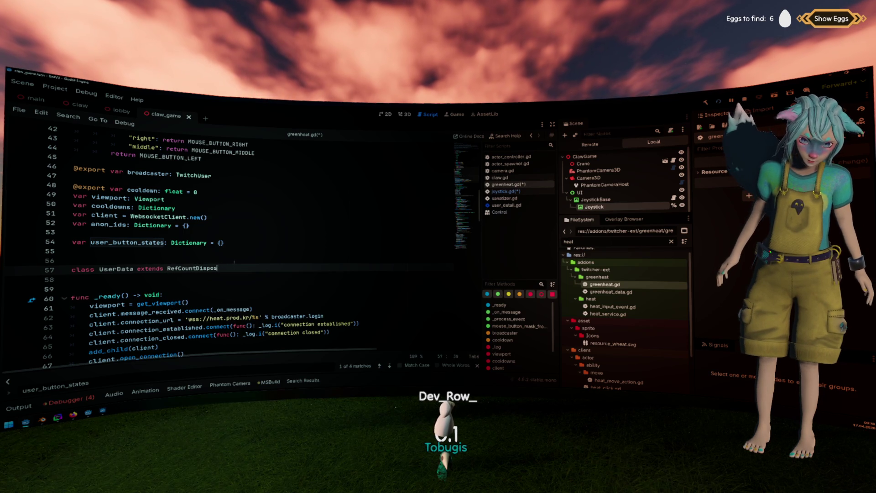
{"action": "key", "text": "BackSpace"}
{"action": "key", "text": "BackSpace"}
{"action": "key", "text": "BackSpace"}
{"action": "type", "text": ":"}
{"action": "key", "text": "Return"}
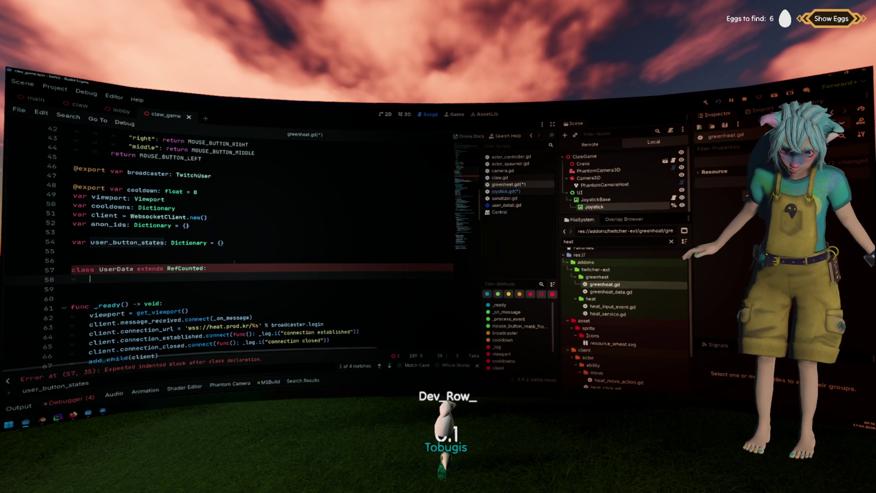
Give UserData the fields 'var button_idx: int' and 'var last_position: Vector2'.
{"action": "scroll", "coordinate": [234, 262], "scroll_direction": "down", "scroll_amount": 20}
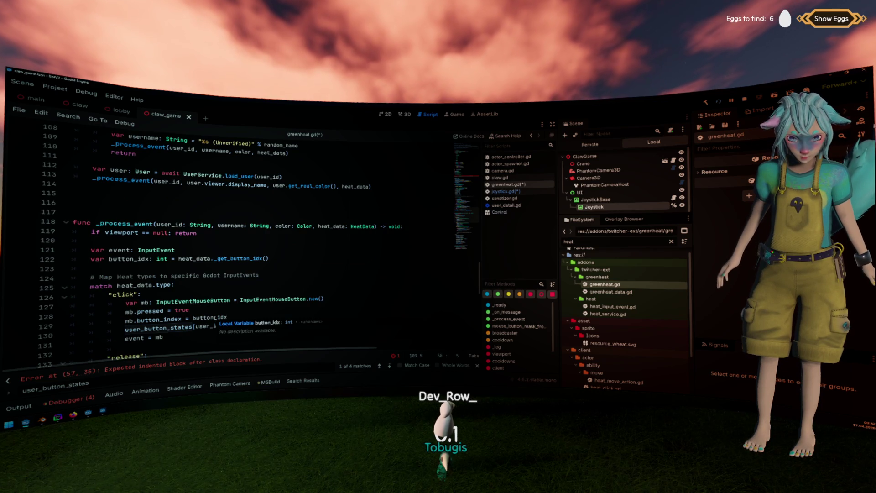
{"action": "double_click", "coordinate": [215, 317]}
{"action": "scroll", "coordinate": [167, 327], "scroll_direction": "up", "scroll_amount": 20}
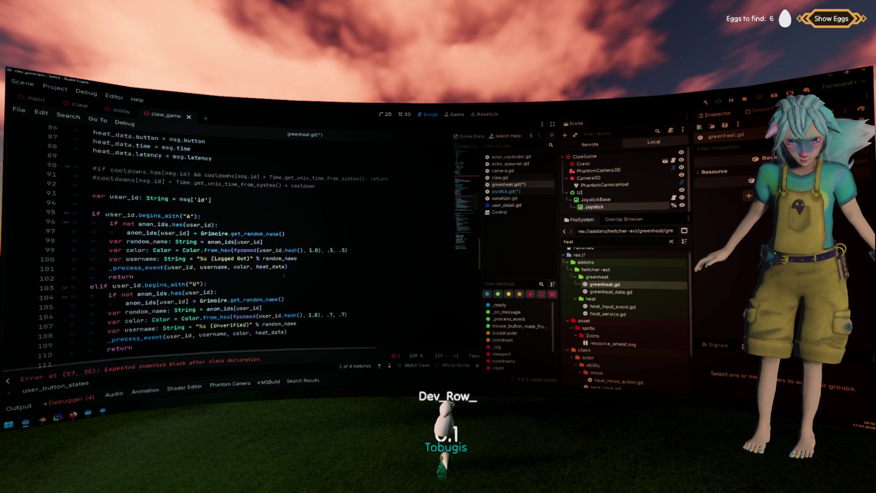
{"action": "left_click", "coordinate": [167, 328]}
{"action": "type", "text": "button_idx: int"}
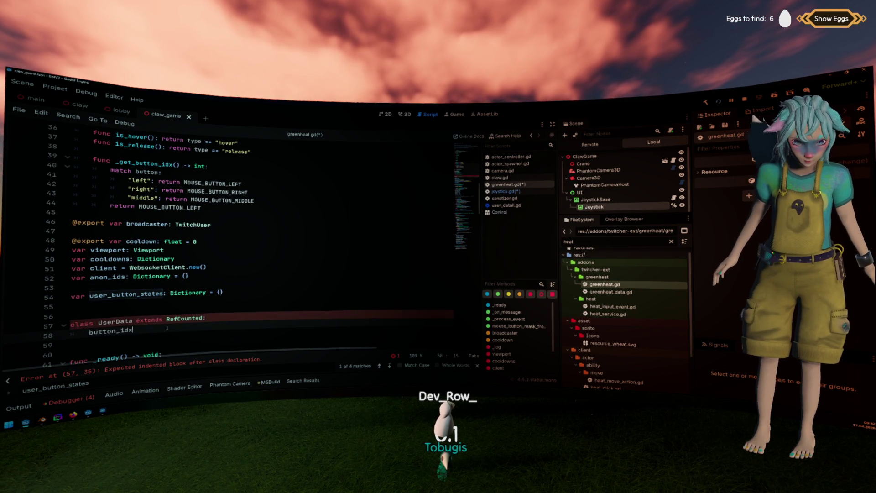
{"action": "key", "text": "Home"}
{"action": "type", "text": "var"}
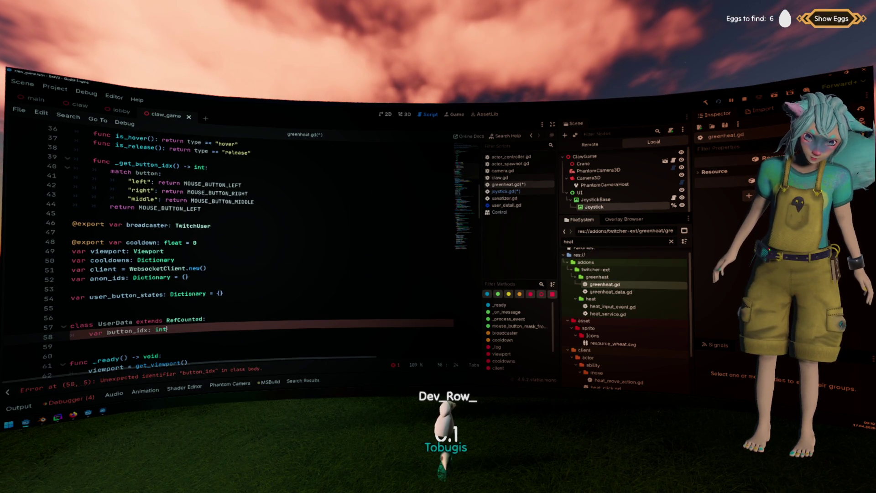
{"action": "key", "text": "End"}
{"action": "key", "text": "Return"}
{"action": "type", "text": "var last_position"}
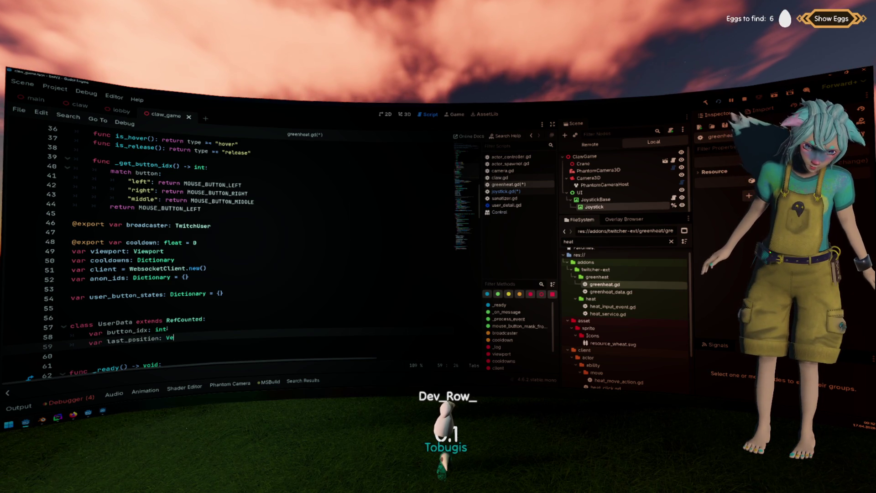
{"action": "type", "text": ": Vector2"}
Start retyping user_button_states on line 54 as a Dictionary with String keys.
{"action": "left_click", "coordinate": [141, 319]}
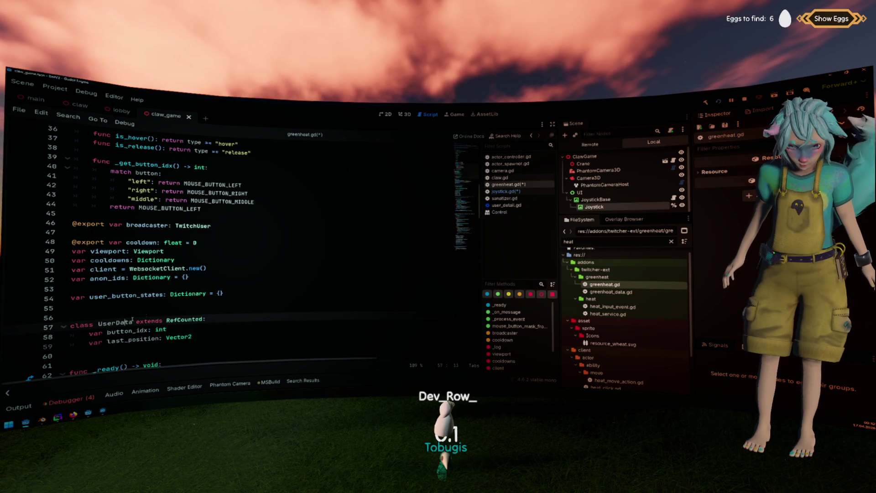
{"action": "double_click", "coordinate": [114, 322]}
{"action": "left_click", "coordinate": [203, 293]}
{"action": "type", "text": "[String"}
{"action": "type", "text": " HeatData"}
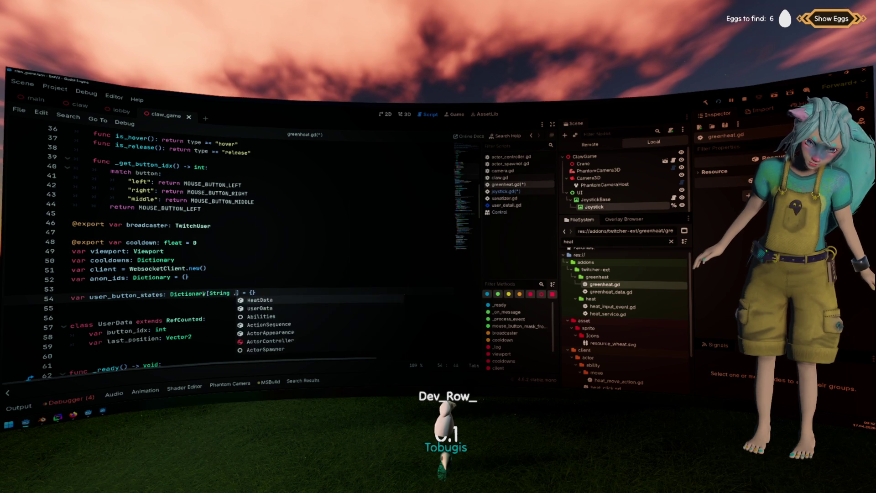
{"action": "scroll", "coordinate": [191, 290], "scroll_direction": "down", "scroll_amount": 7}
{"action": "scroll", "coordinate": [191, 291], "scroll_direction": "down", "scroll_amount": 18}
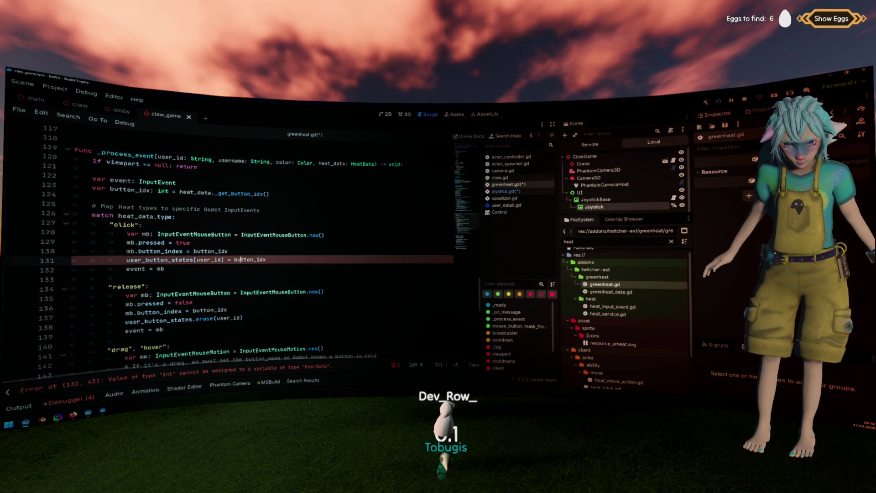
{"action": "double_click", "coordinate": [173, 259]}
{"action": "left_click", "coordinate": [272, 251]}
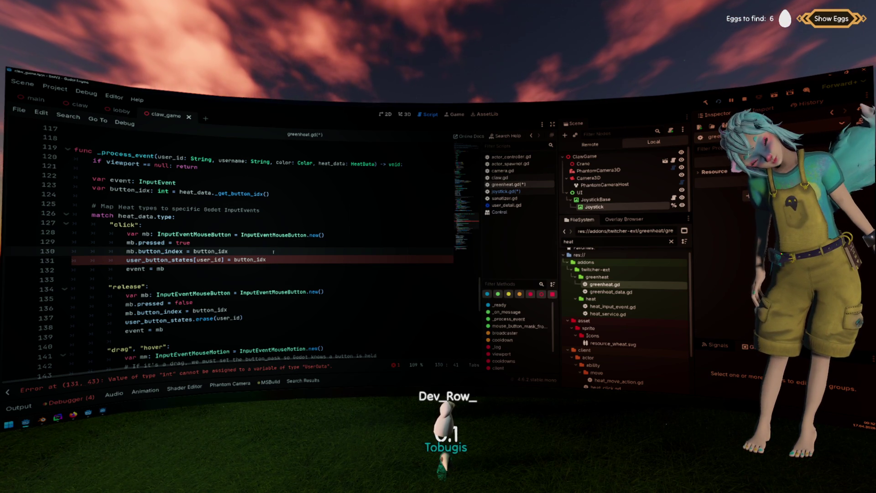
{"action": "scroll", "coordinate": [273, 252], "scroll_direction": "down", "scroll_amount": 3}
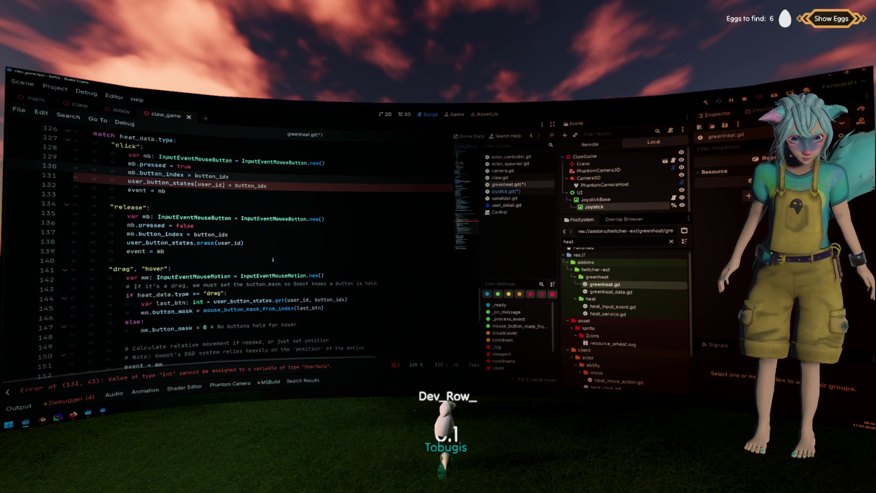
{"action": "mouse_move", "coordinate": [249, 301]}
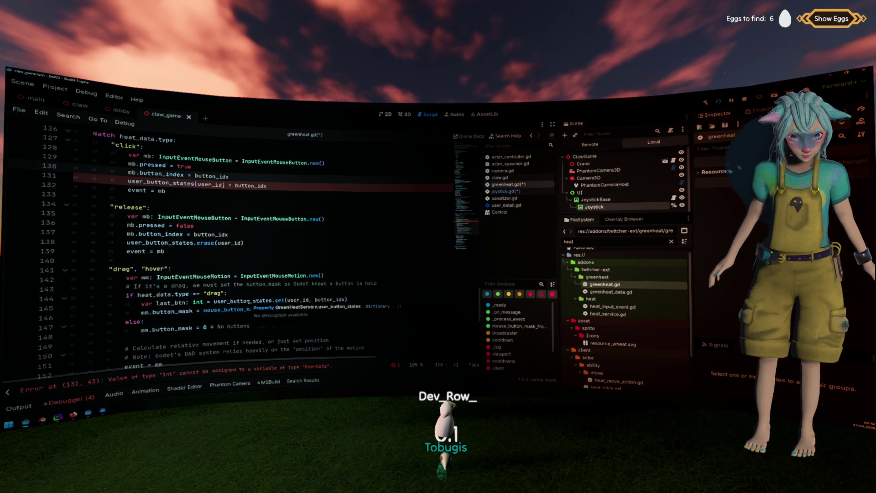
{"action": "scroll", "coordinate": [329, 299], "scroll_direction": "up", "scroll_amount": 3}
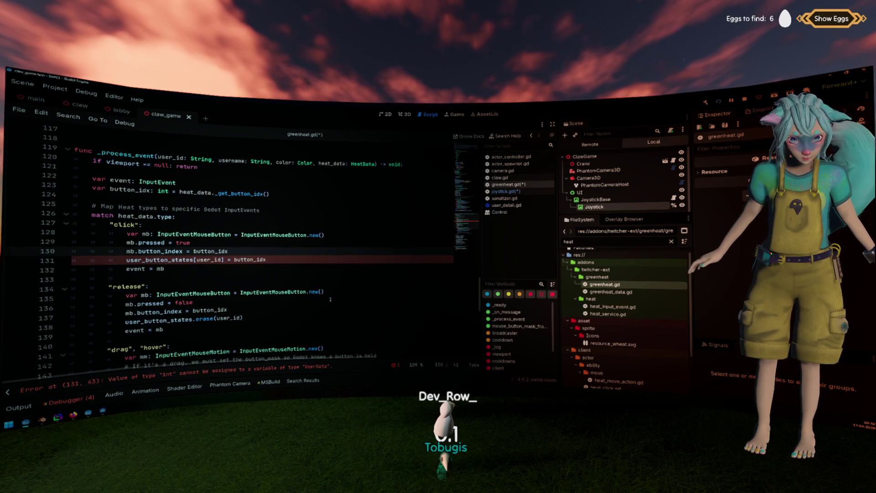
{"action": "scroll", "coordinate": [328, 291], "scroll_direction": "down", "scroll_amount": 1}
{"action": "scroll", "coordinate": [327, 290], "scroll_direction": "down", "scroll_amount": 3}
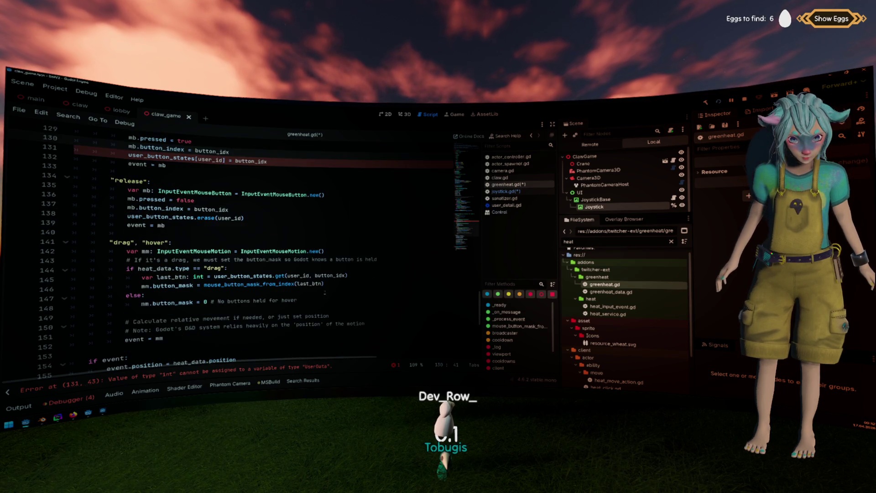
{"action": "double_click", "coordinate": [243, 276]}
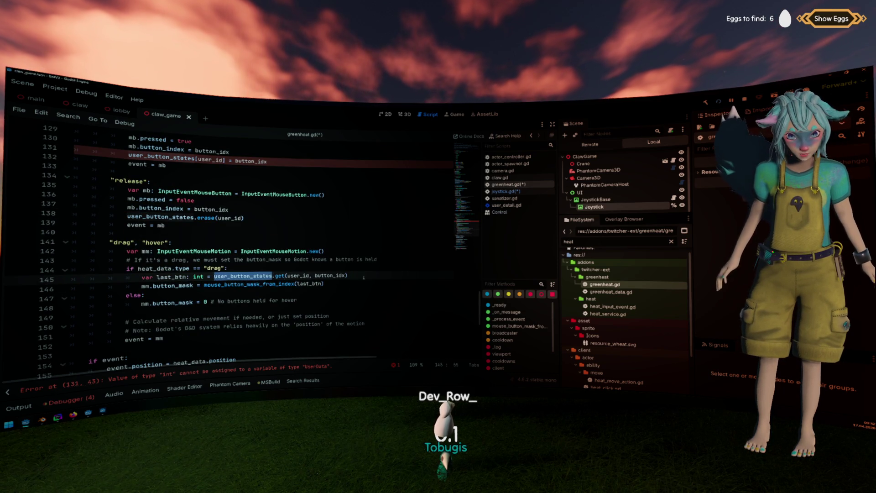
{"action": "left_click_drag", "start_coordinate": [348, 276], "coordinate": [214, 276]}
{"action": "scroll", "coordinate": [213, 276], "scroll_direction": "up", "scroll_amount": 3}
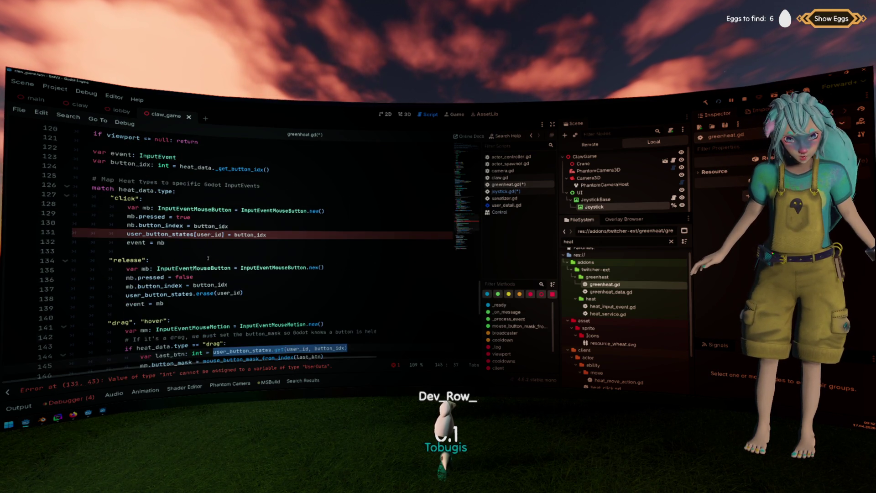
{"action": "double_click", "coordinate": [128, 198]}
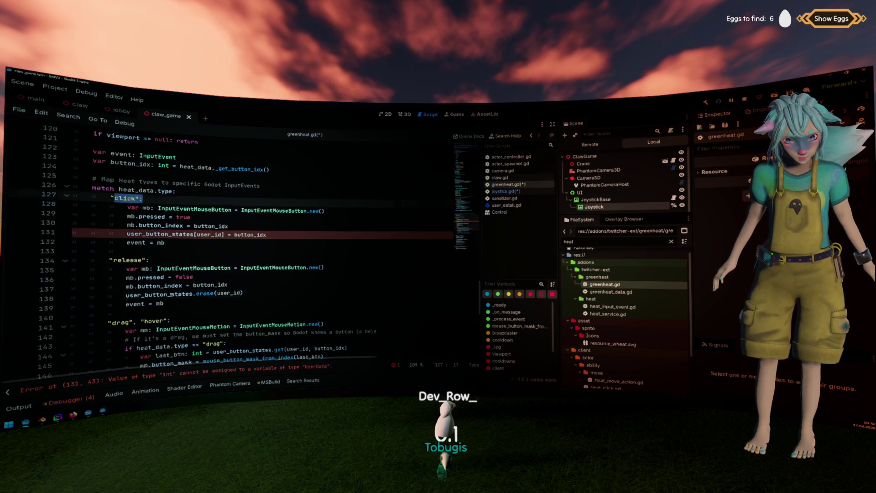
{"action": "left_click_drag", "start_coordinate": [164, 303], "coordinate": [109, 259]}
{"action": "left_click", "coordinate": [173, 234]}
{"action": "scroll", "coordinate": [221, 248], "scroll_direction": "down", "scroll_amount": 3}
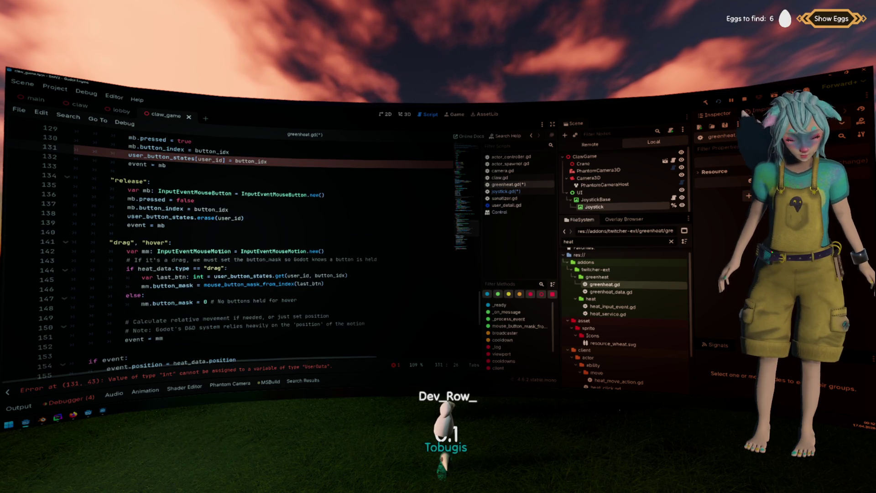
{"action": "double_click", "coordinate": [155, 243]}
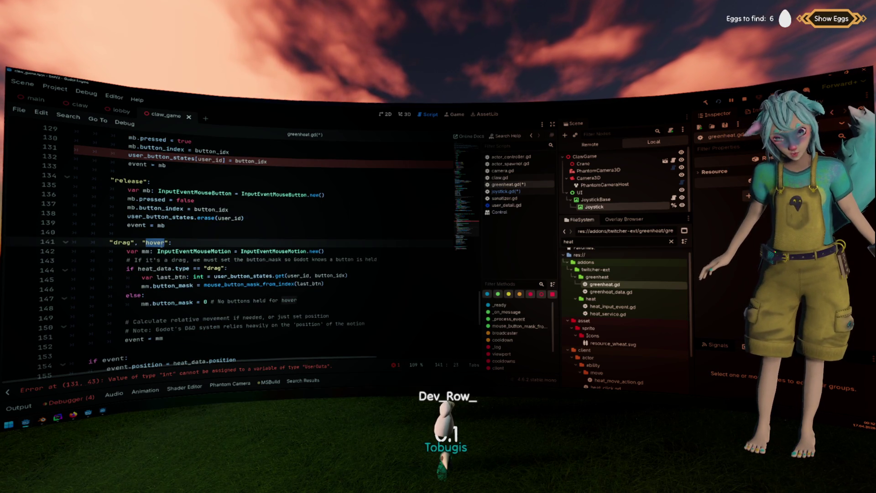
{"action": "double_click", "coordinate": [330, 275]}
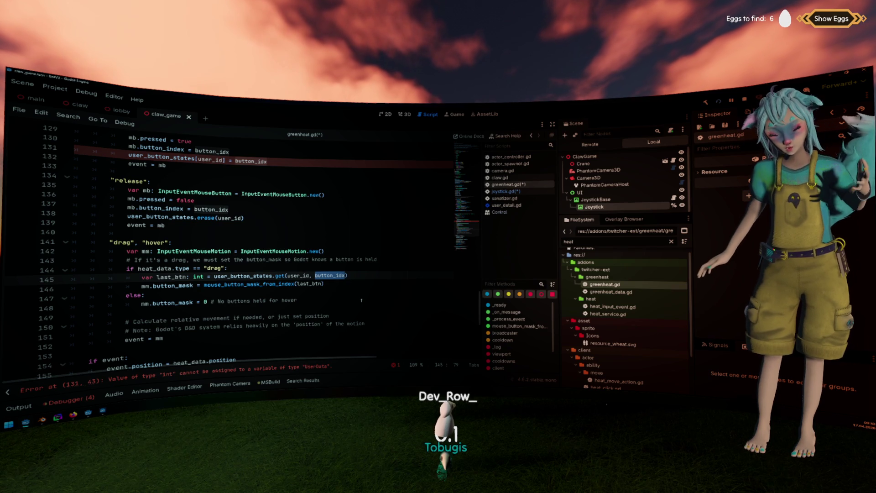
{"action": "scroll", "coordinate": [361, 300], "scroll_direction": "up", "scroll_amount": 3}
{"action": "left_click", "coordinate": [250, 248]}
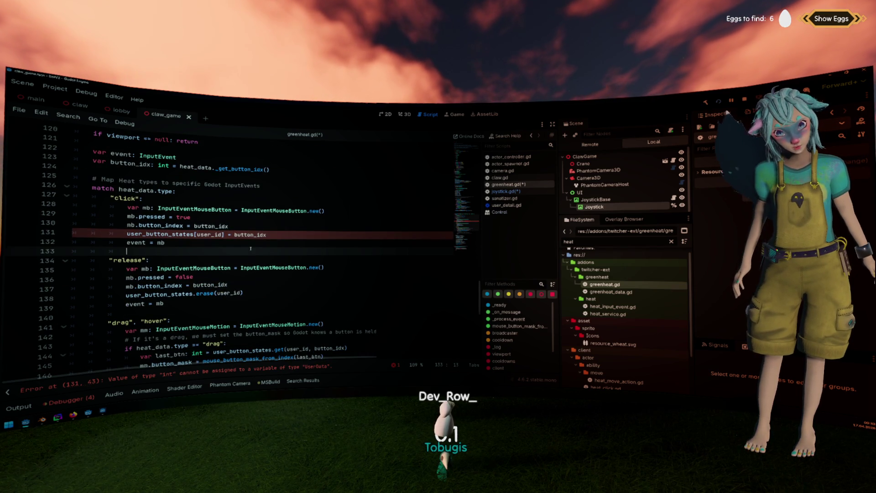
{"action": "scroll", "coordinate": [251, 248], "scroll_direction": "down", "scroll_amount": 5}
{"action": "scroll", "coordinate": [250, 249], "scroll_direction": "up", "scroll_amount": 5}
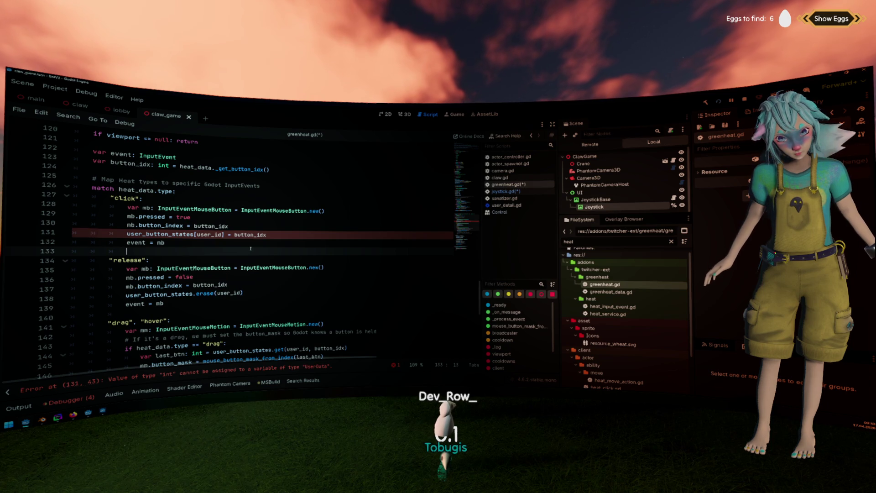
{"action": "scroll", "coordinate": [205, 189], "scroll_direction": "up", "scroll_amount": 16}
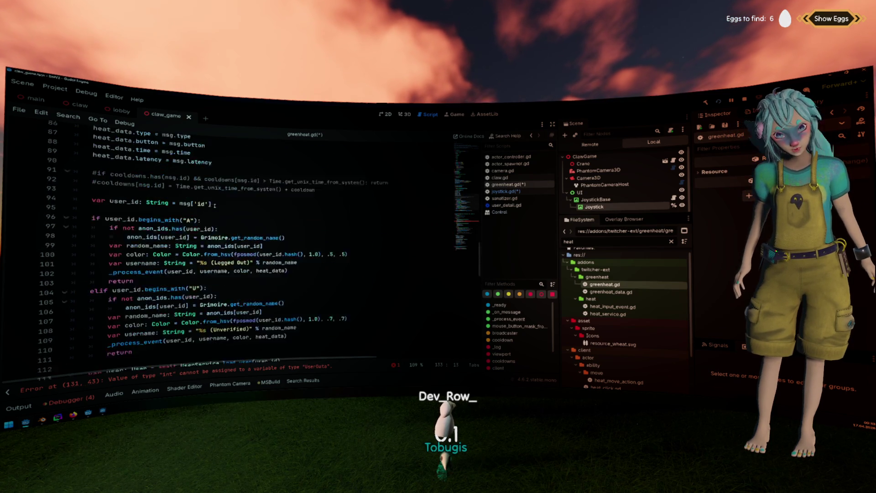
{"action": "scroll", "coordinate": [212, 209], "scroll_direction": "up", "scroll_amount": 7}
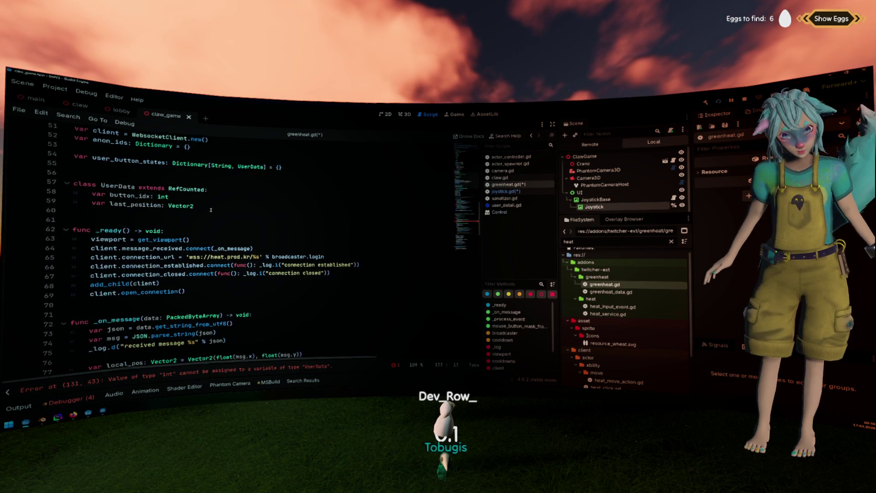
{"action": "double_click", "coordinate": [135, 207]}
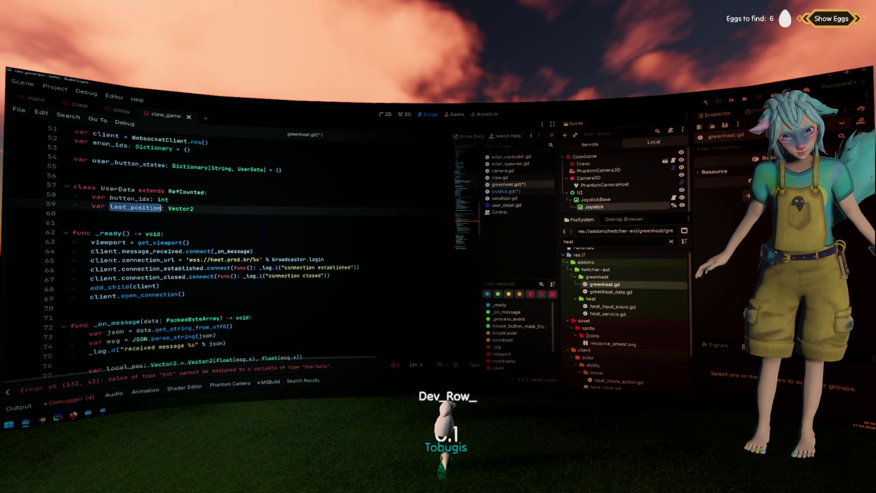
{"action": "double_click", "coordinate": [131, 190]}
{"action": "scroll", "coordinate": [274, 233], "scroll_direction": "down", "scroll_amount": 10}
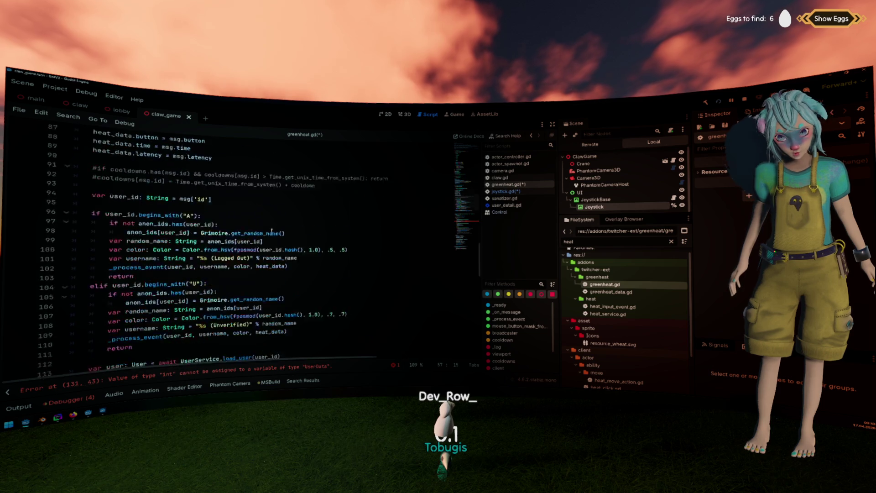
{"action": "scroll", "coordinate": [271, 229], "scroll_direction": "up", "scroll_amount": 9}
{"action": "scroll", "coordinate": [270, 226], "scroll_direction": "down", "scroll_amount": 19}
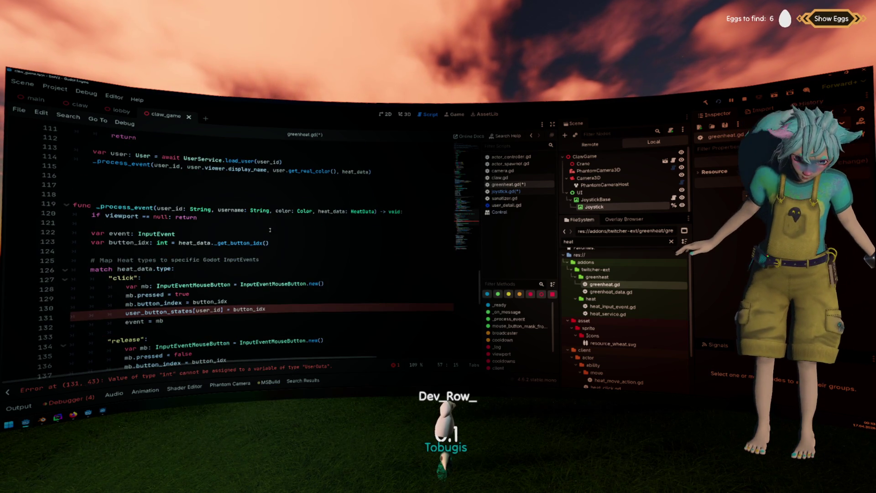
{"action": "scroll", "coordinate": [270, 230], "scroll_direction": "down", "scroll_amount": 4}
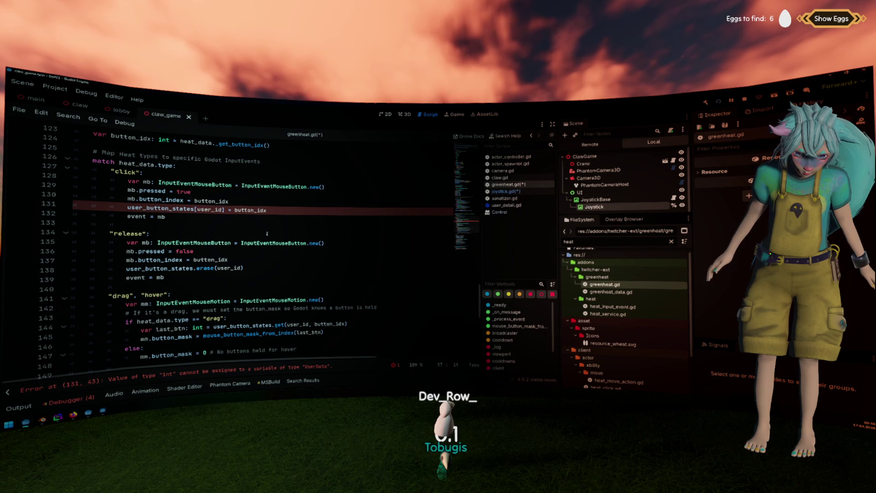
{"action": "scroll", "coordinate": [267, 233], "scroll_direction": "up", "scroll_amount": 2}
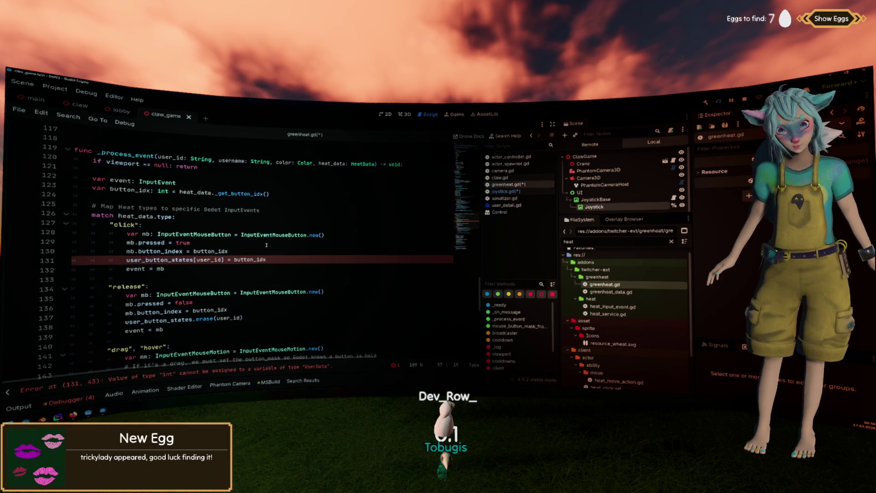
{"action": "left_click", "coordinate": [241, 251]}
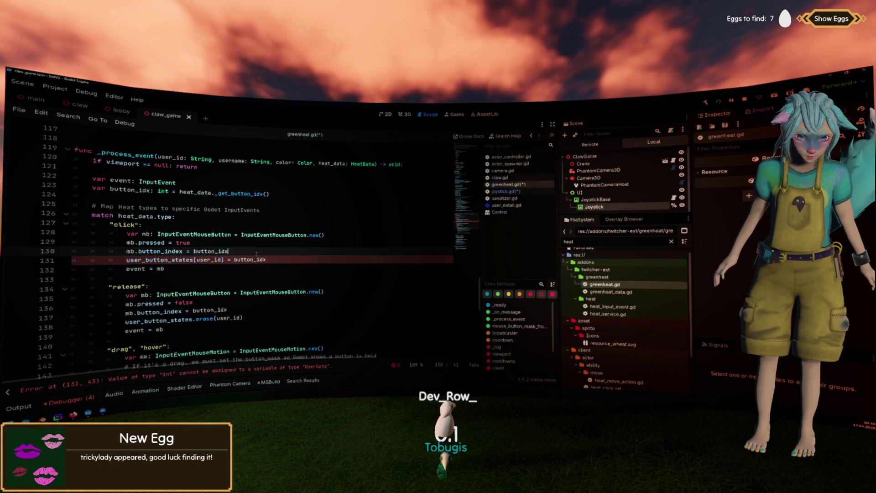
{"action": "left_click", "coordinate": [269, 199]}
{"action": "key", "text": "Return"}
{"action": "key", "text": "Up"}
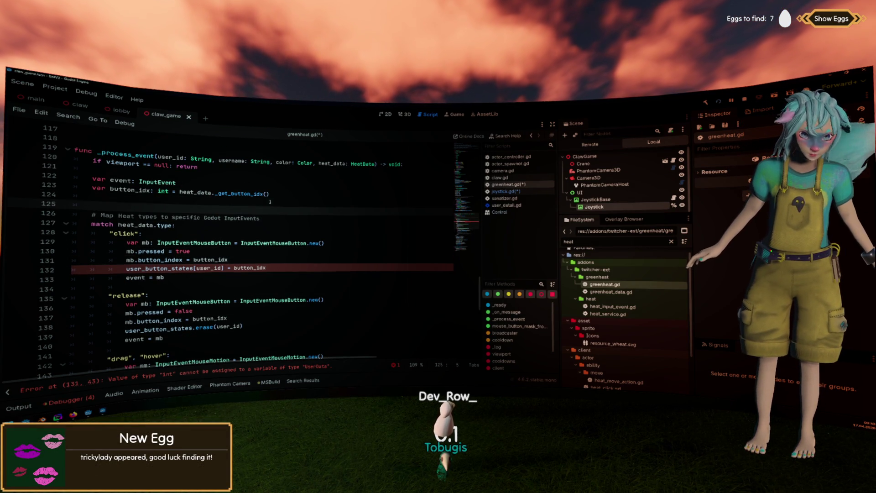
{"action": "type", "text": "var user_state: UserDa"}
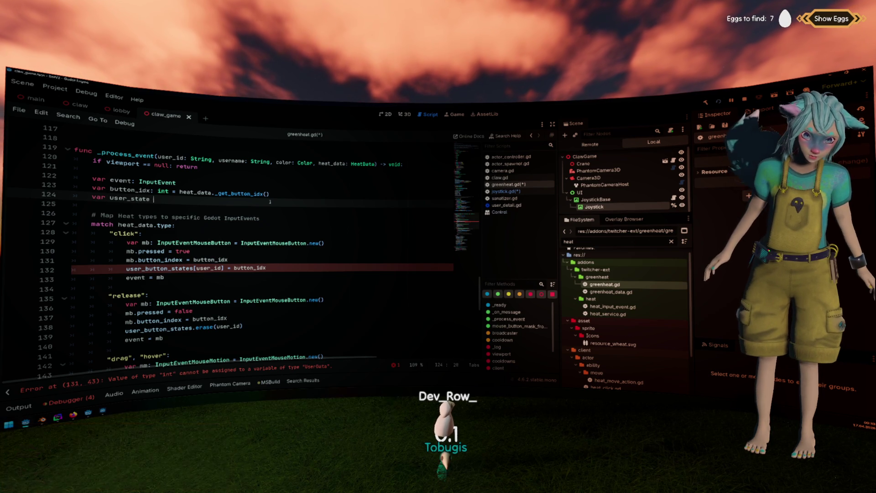
{"action": "type", "text": "ta"}
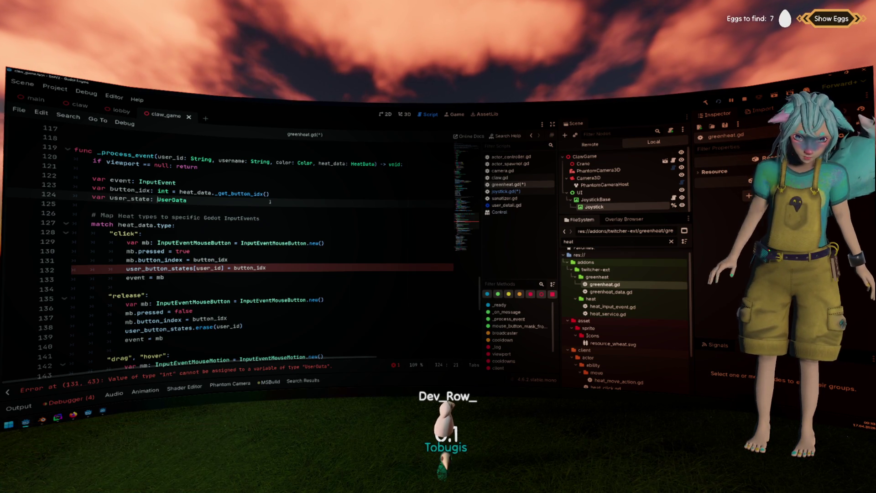
{"action": "key", "text": "ctrl+shift+Right"}
{"action": "type", "text": "_data"}
{"action": "key", "text": "End"}
{"action": "type", "text": "= user_button_states.get"}
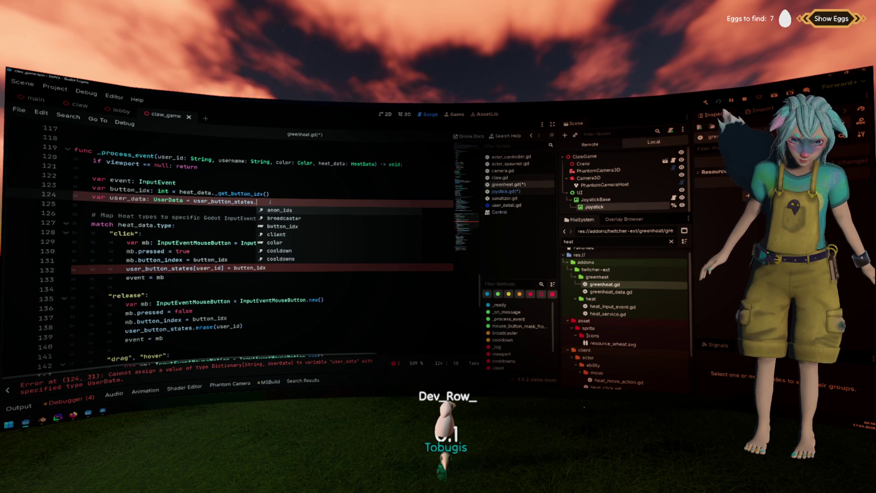
{"action": "key", "text": "Down"}
{"action": "key", "text": "Return"}
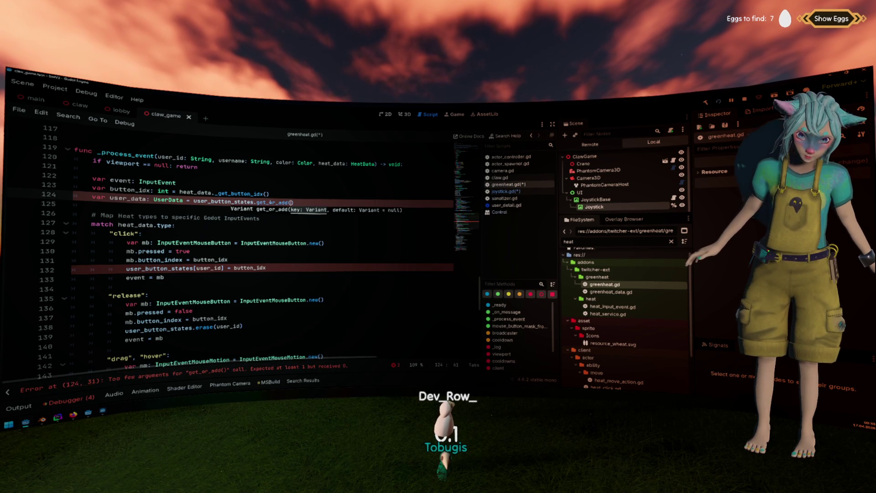
{"action": "type", "text": "user_id, "}
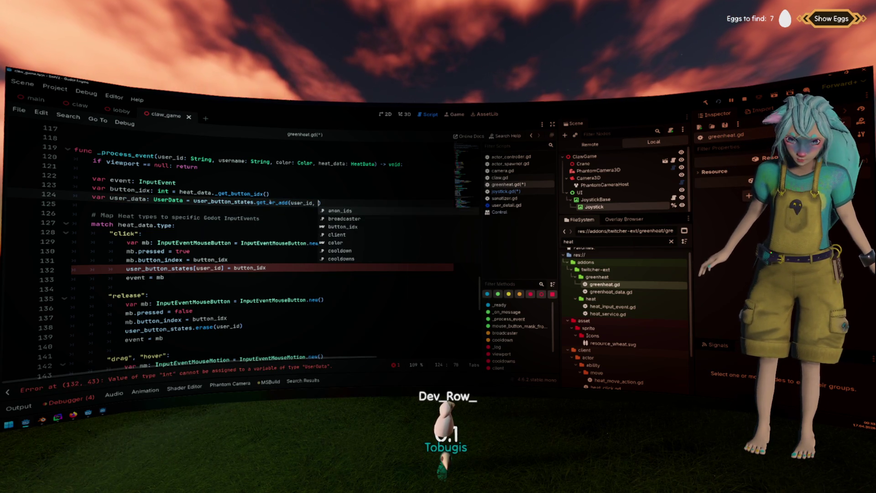
{"action": "type", "text": "Us"}
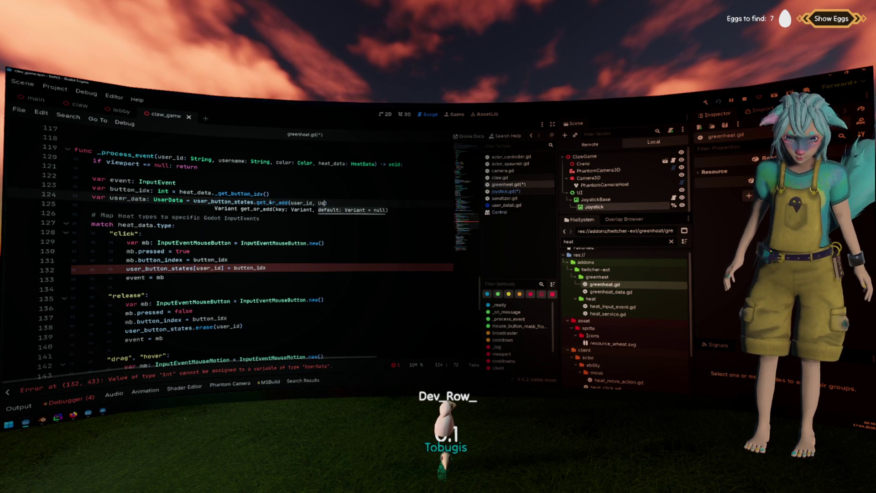
{"action": "type", "text": "erData.ne"}
{"action": "key", "text": "Return"}
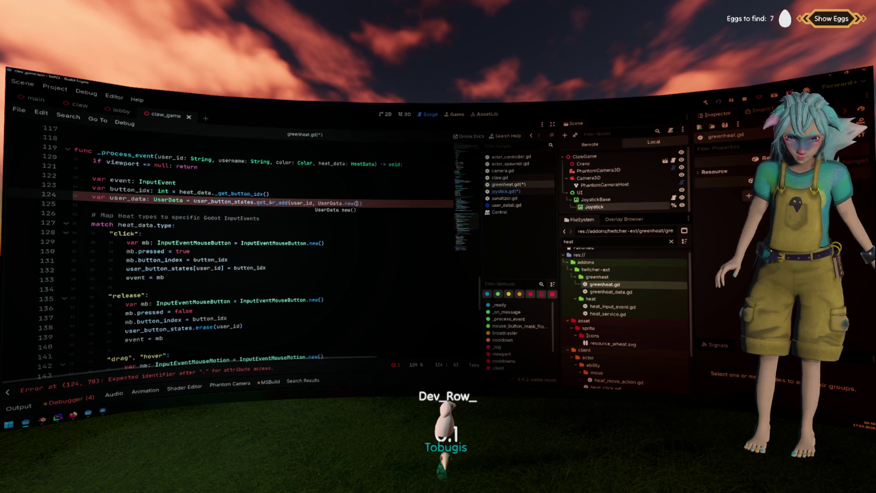
{"action": "left_click", "coordinate": [269, 201]}
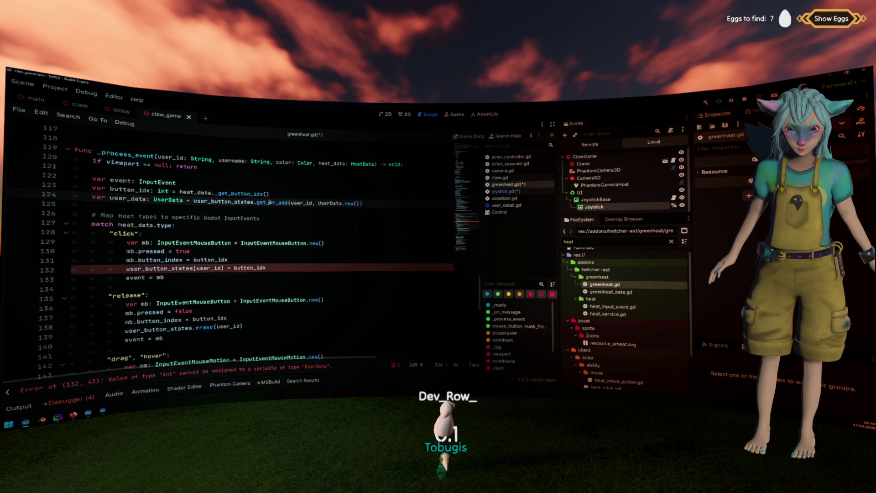
{"action": "left_click_drag", "start_coordinate": [318, 203], "coordinate": [357, 203]}
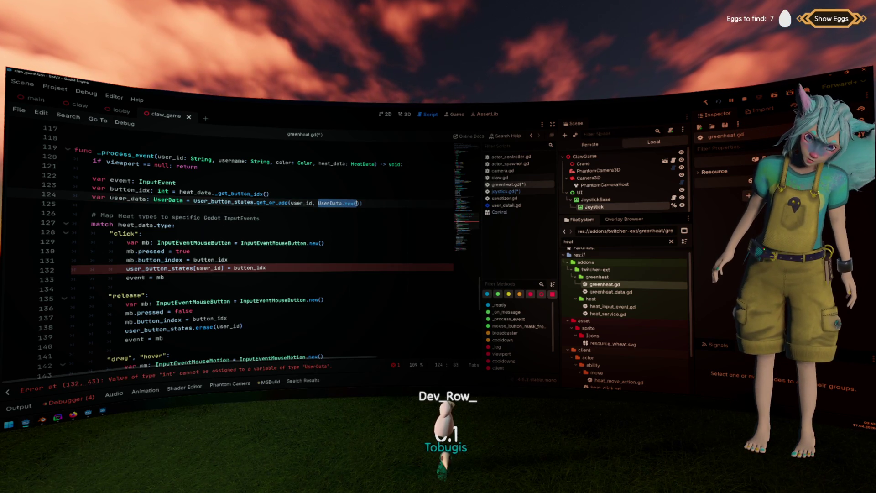
{"action": "double_click", "coordinate": [273, 202]}
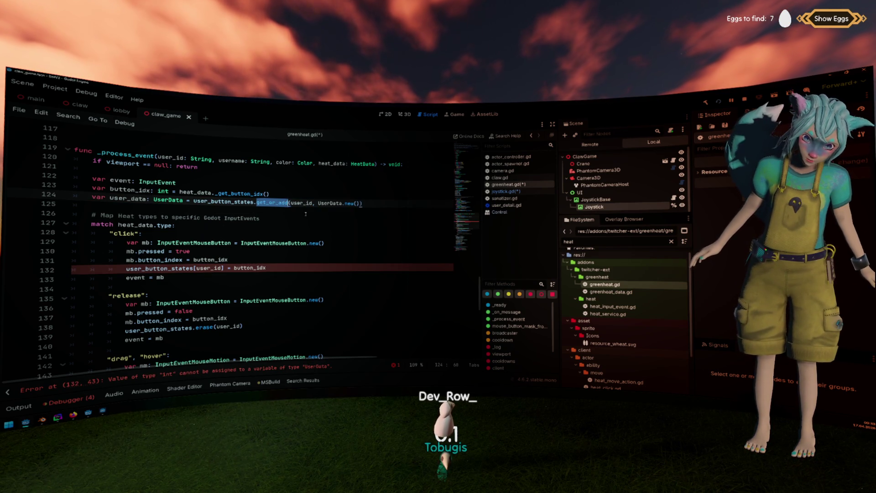
{"action": "left_click", "coordinate": [306, 203]}
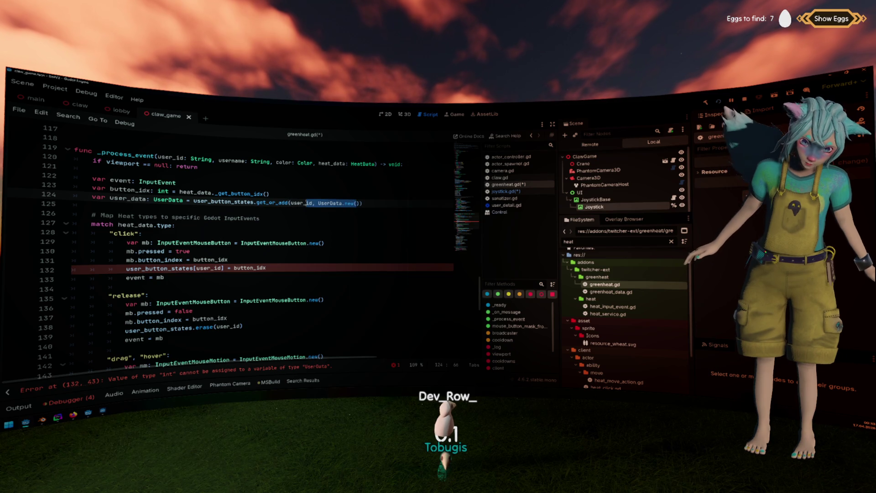
{"action": "key", "text": "Left"}
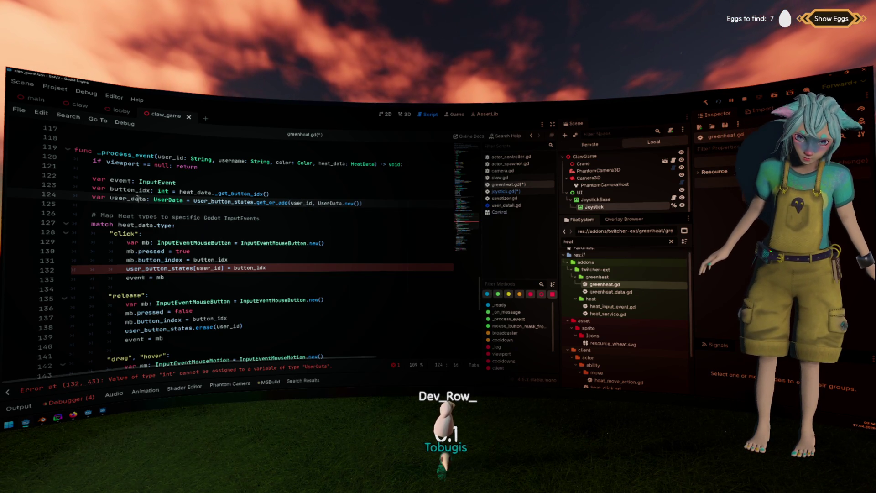
{"action": "left_click", "coordinate": [313, 256]}
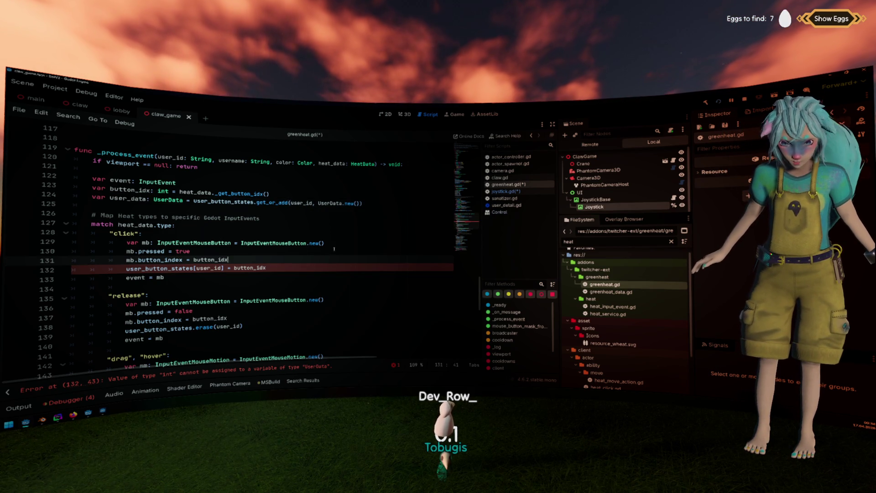
In the click branch, set user_data.button_idx = button_idx and delete the old user_button_states assignment.
{"action": "left_click_drag", "start_coordinate": [315, 201], "coordinate": [360, 203]}
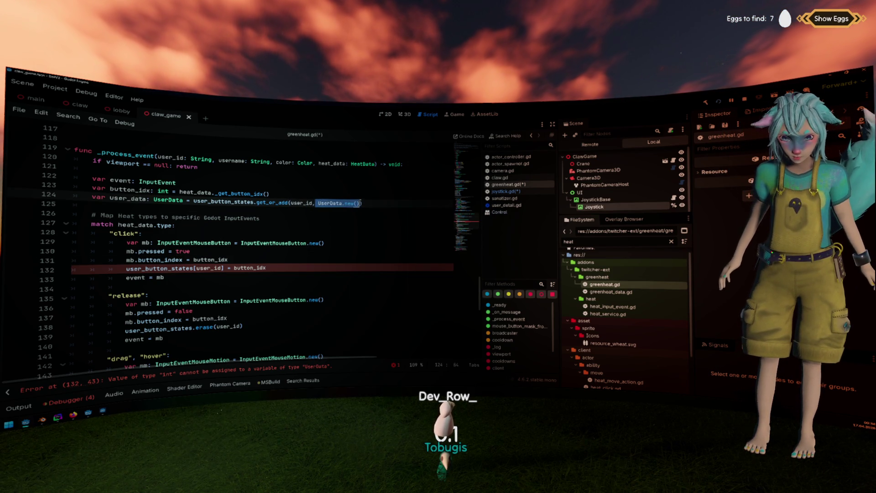
{"action": "left_click", "coordinate": [320, 262]}
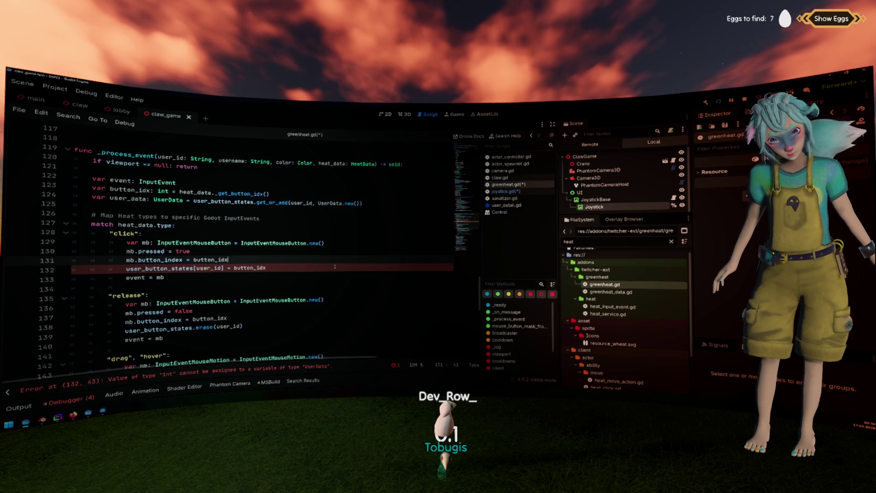
{"action": "key", "text": "Return"}
{"action": "type", "text": "user_data."}
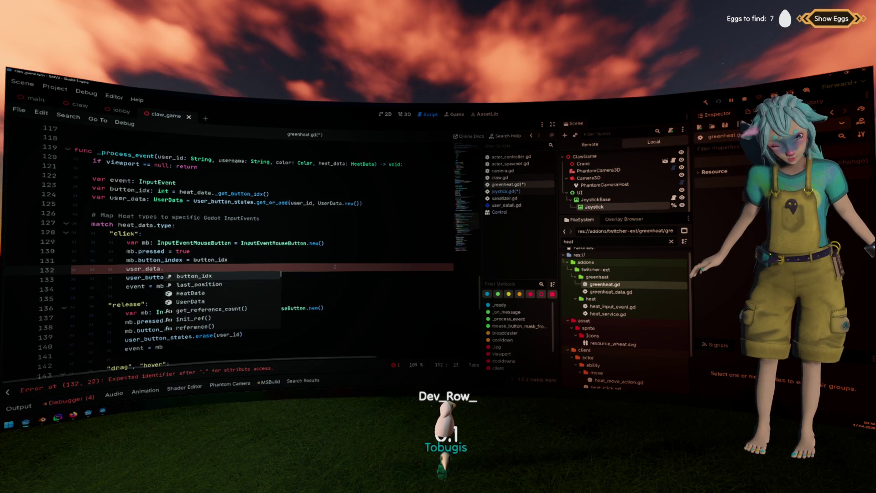
{"action": "type", "text": "button_idx = button_idx"}
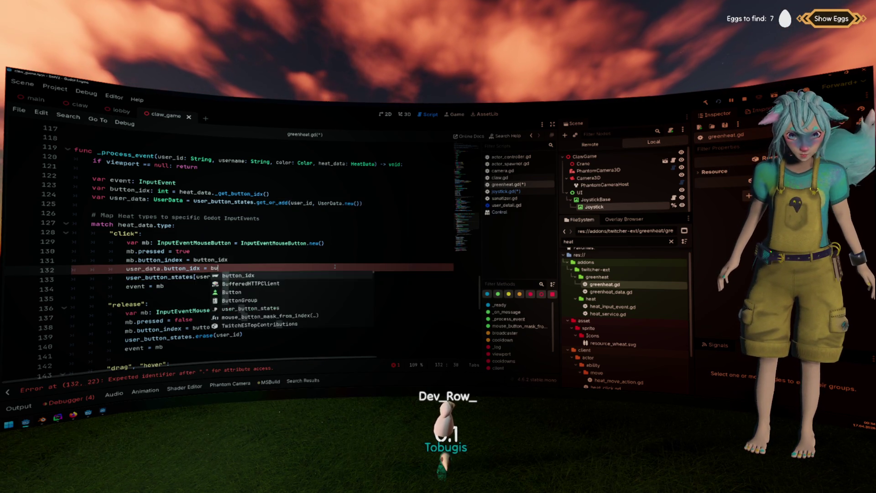
{"action": "key", "text": "Return"}
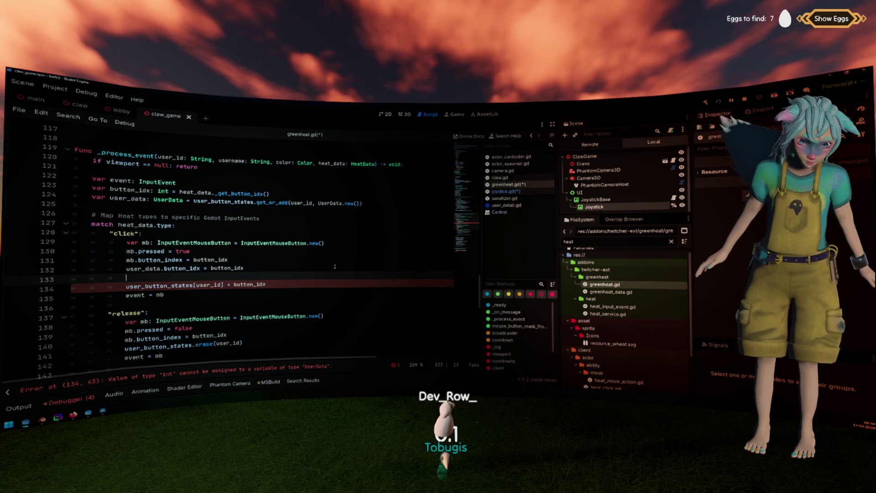
{"action": "left_click_drag", "start_coordinate": [303, 286], "coordinate": [305, 275]}
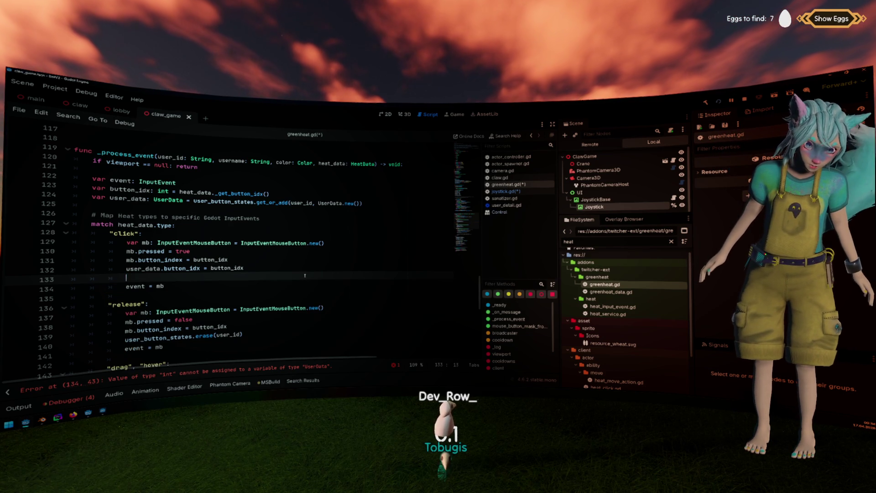
{"action": "key", "text": "BackSpace"}
{"action": "key", "text": "BackSpace"}
In the release block, set user_data.button_idx = -1 and remove the user_button_states.erase(user_id) line.
{"action": "scroll", "coordinate": [263, 308], "scroll_direction": "down", "scroll_amount": 1}
{"action": "left_click", "coordinate": [271, 298]}
{"action": "key", "text": "Return"}
{"action": "type", "text": "user_data."}
{"action": "key", "text": "Return"}
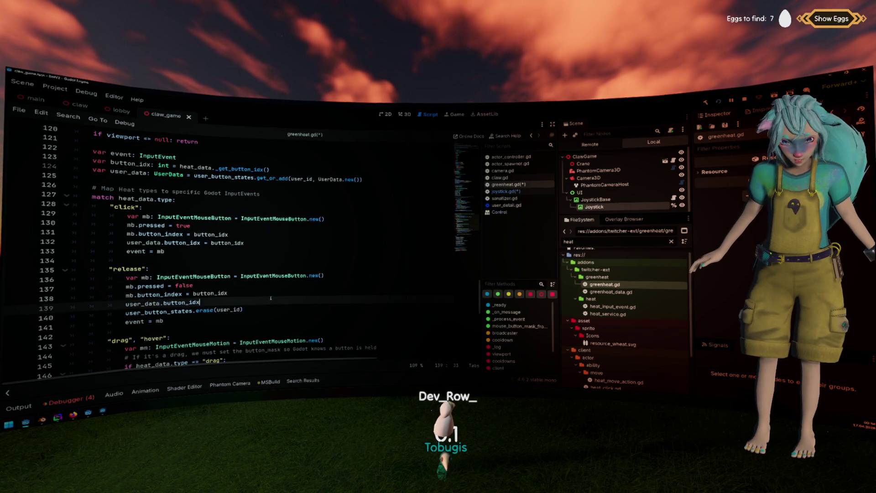
{"action": "type", "text": "-1"}
{"action": "key", "text": "Down"}
{"action": "key", "text": "shift+Home"}
{"action": "key", "text": "BackSpace"}
{"action": "key", "text": "BackSpace"}
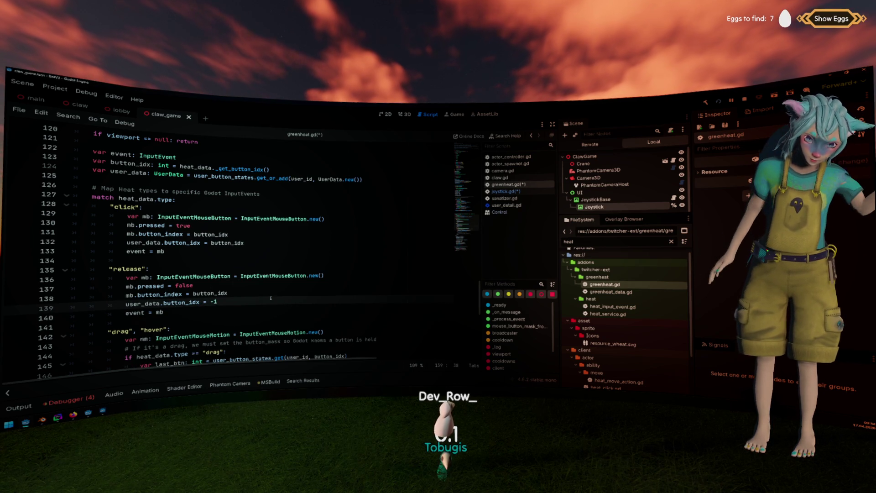
{"action": "scroll", "coordinate": [270, 298], "scroll_direction": "down", "scroll_amount": 4}
{"action": "double_click", "coordinate": [272, 259]}
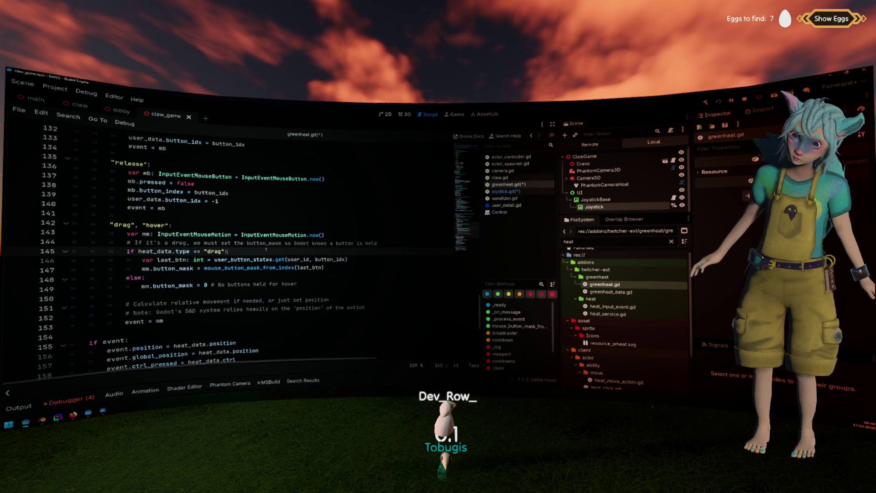
Start a new last_btn declaration in the drag branch based on user_data.button_idx.
{"action": "left_click", "coordinate": [146, 199]}
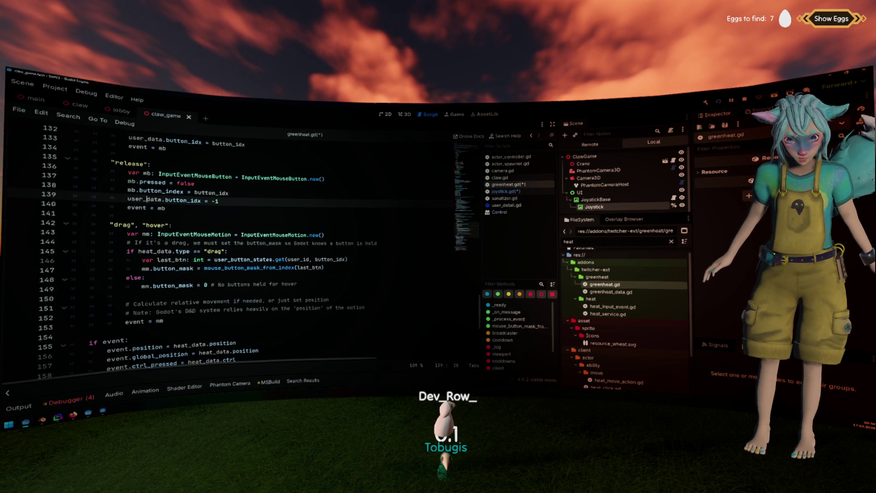
{"action": "left_click", "coordinate": [245, 251]}
{"action": "key", "text": "Return"}
{"action": "type", "text": "if user_data."}
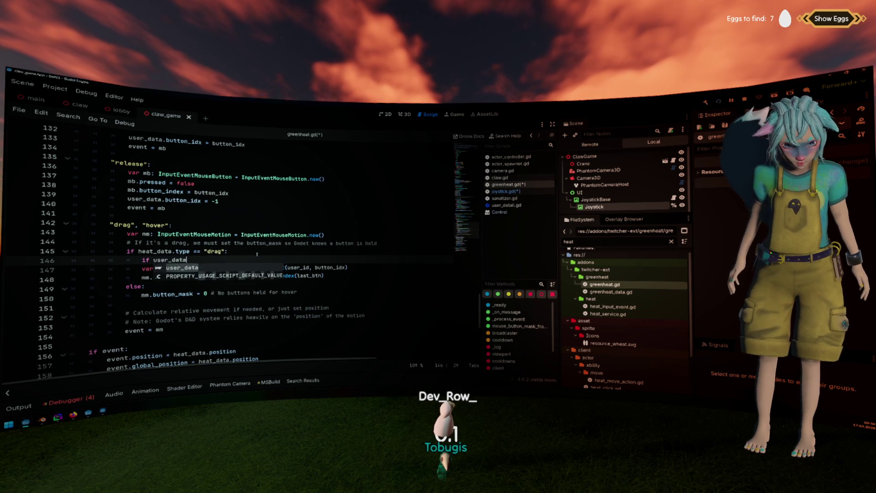
{"action": "key", "text": "Return"}
{"action": "type", "text": "== -1:"}
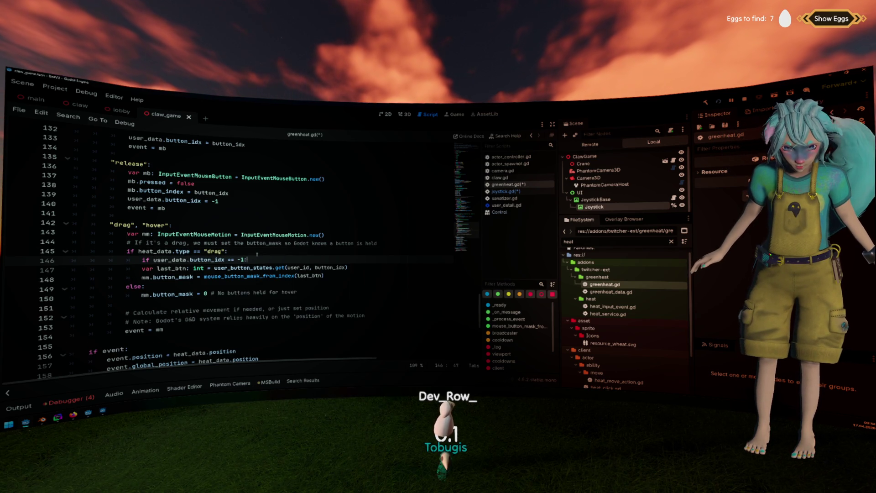
{"action": "key", "text": "ctrl+shift+Return"}
{"action": "type", "text": "v"}
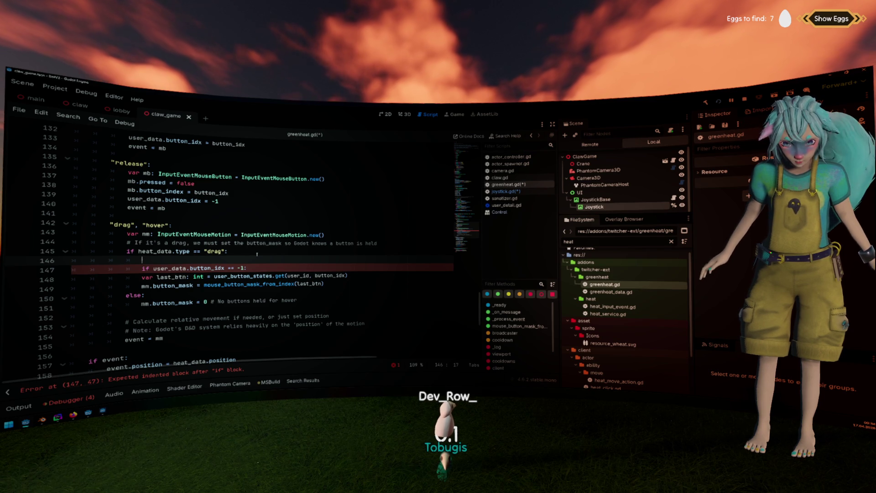
{"action": "key", "text": "Down"}
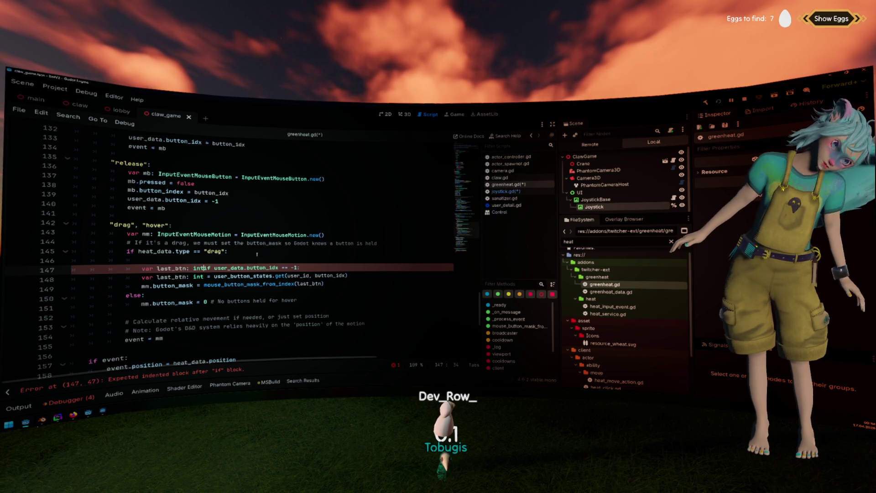
{"action": "key", "text": "Down"}
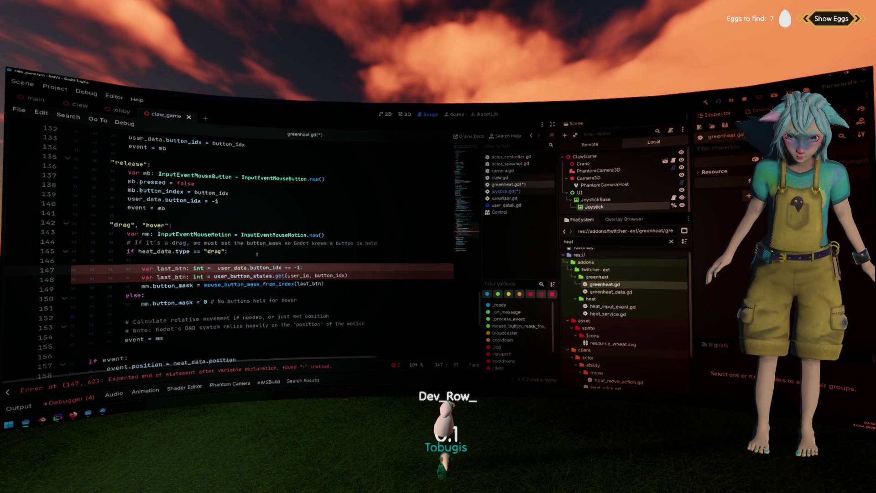
{"action": "key", "text": "Down"}
{"action": "key", "text": "Up"}
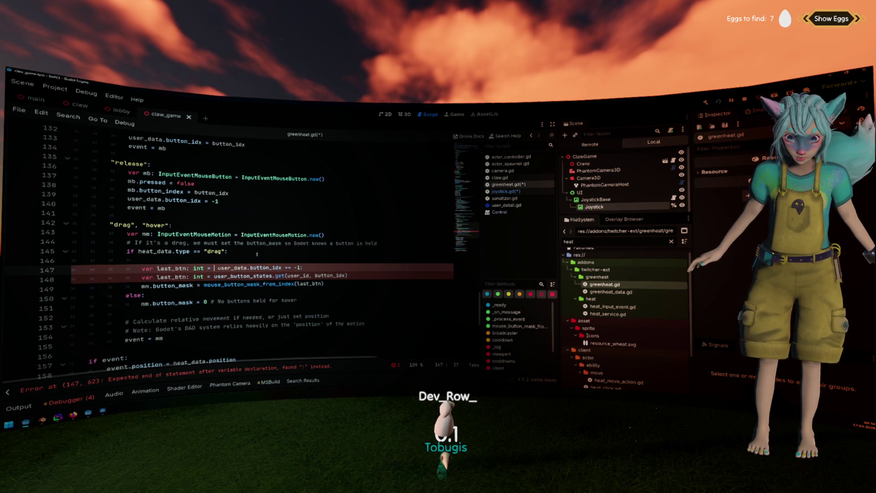
Make last_btn use user_data.button_idx unless it is -1, falling back to button_idx.
{"action": "key", "text": "Left"}
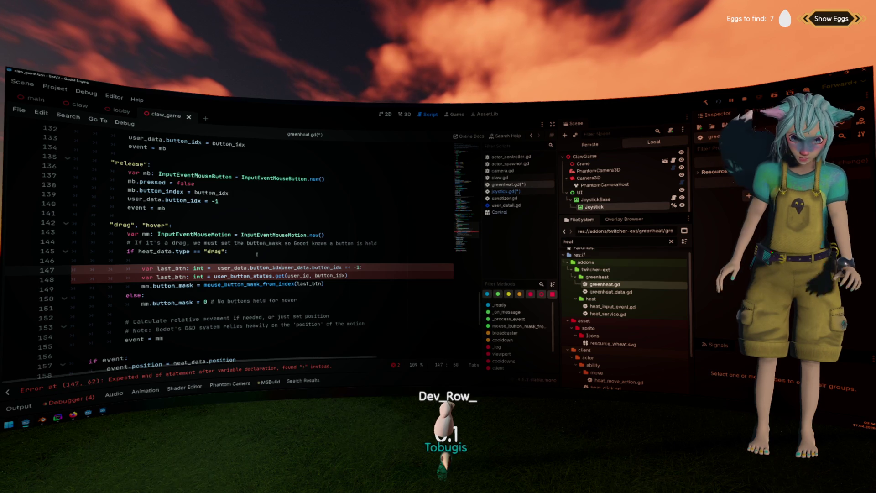
{"action": "key", "text": "ctrl+space"}
{"action": "type", "text": "if"}
{"action": "key", "text": "End"}
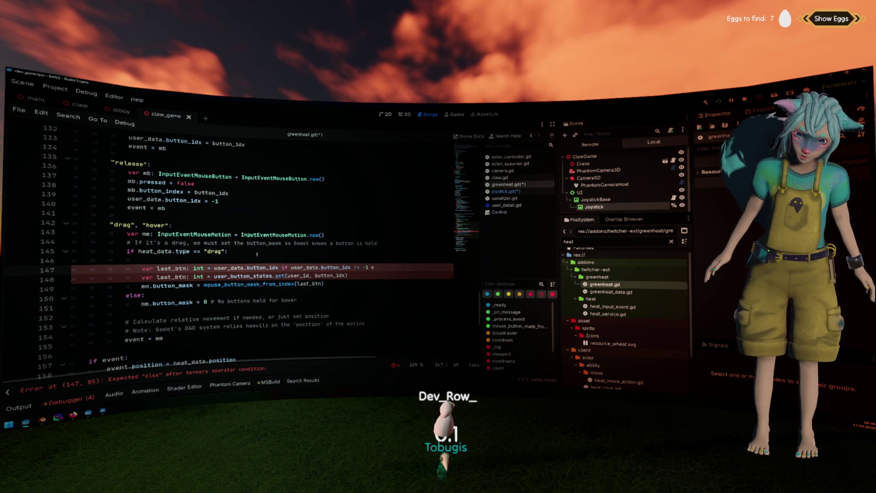
{"action": "type", "text": "utton_idx"}
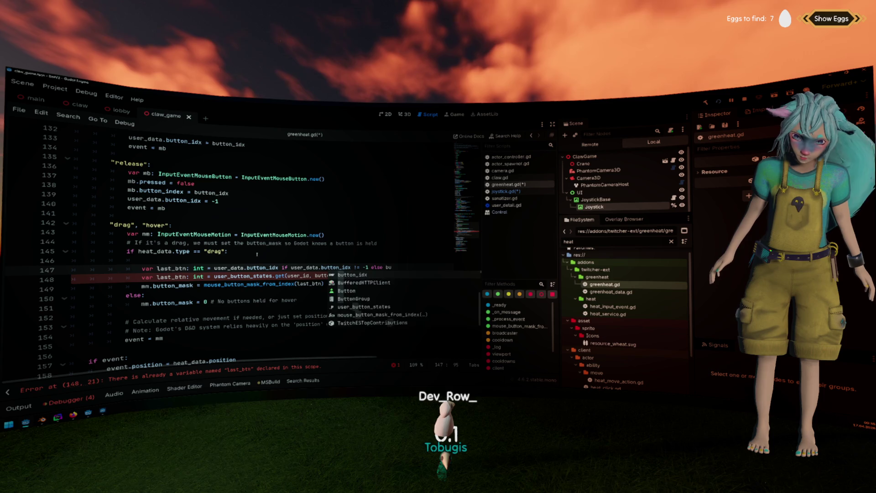
{"action": "key", "text": "Return"}
Delete the old user_button_states-based last_btn declaration.
{"action": "key", "text": "Down"}
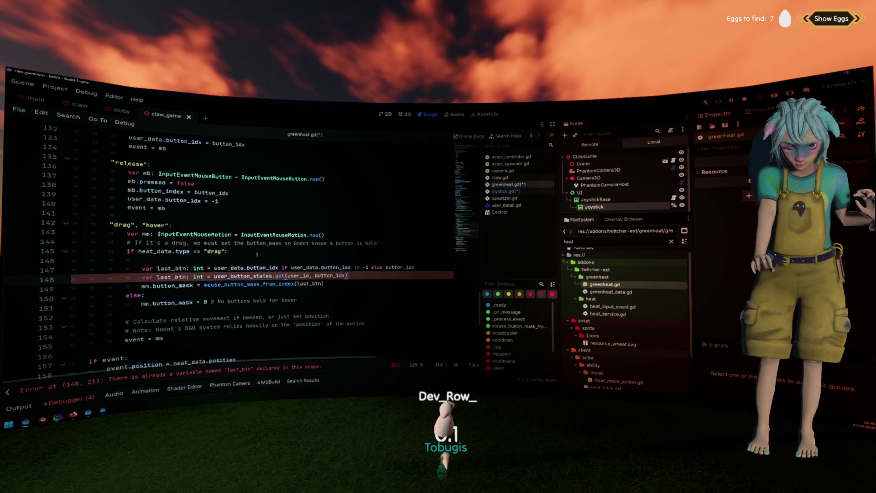
{"action": "key", "text": "shift+Home"}
{"action": "key", "text": "shift+Home"}
{"action": "key", "text": "BackSpace"}
{"action": "key", "text": "BackSpace"}
{"action": "key", "text": "Up"}
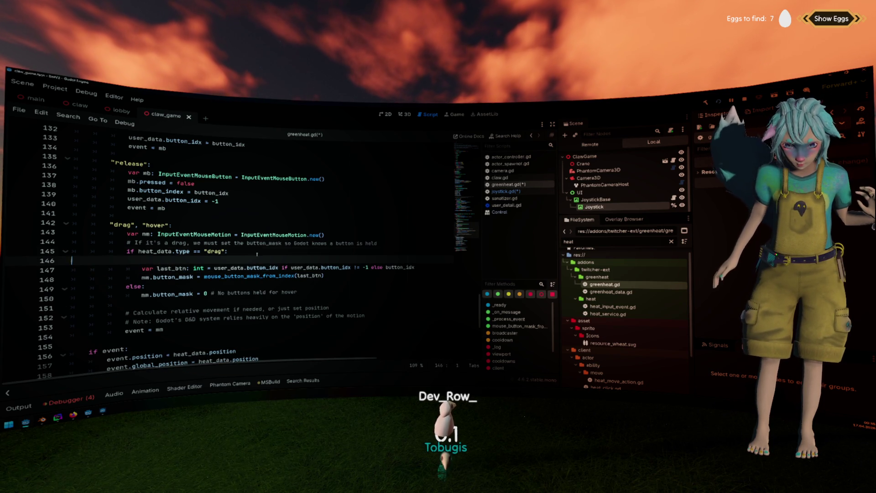
{"action": "key", "text": "BackSpace"}
{"action": "left_click", "coordinate": [302, 268]}
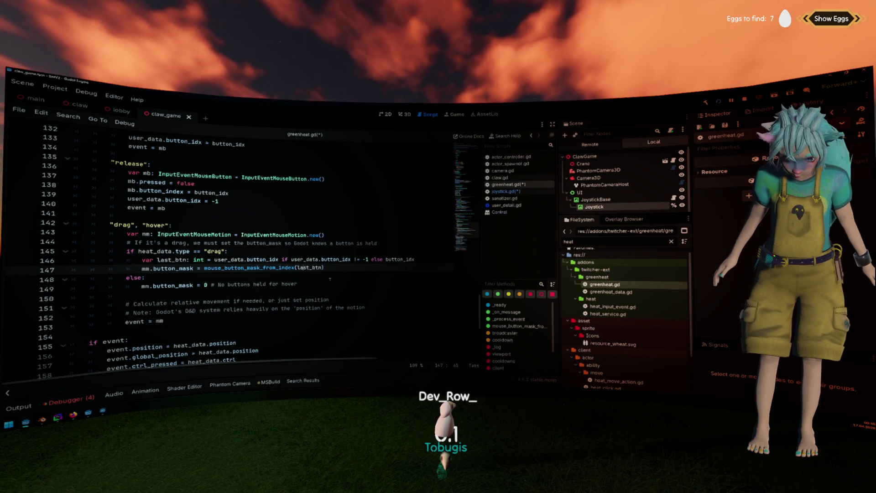
{"action": "scroll", "coordinate": [264, 286], "scroll_direction": "down", "scroll_amount": 3}
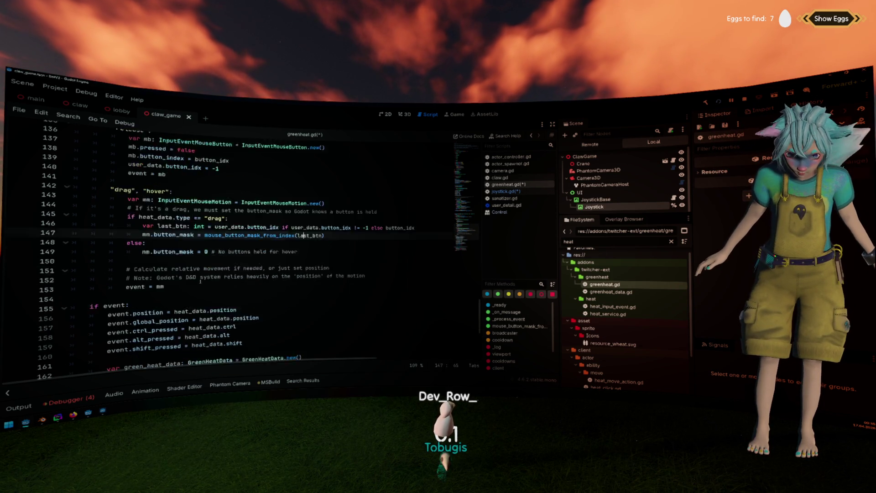
{"action": "left_click", "coordinate": [301, 270]}
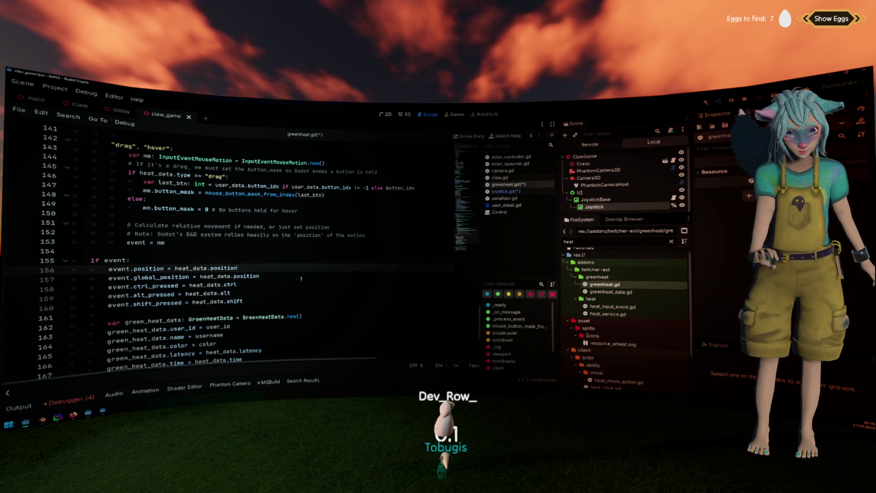
Try an event property line at the top of the if event block, then erase it.
{"action": "key", "text": "ctrl+shift+Return"}
{"action": "type", "text": "ve"}
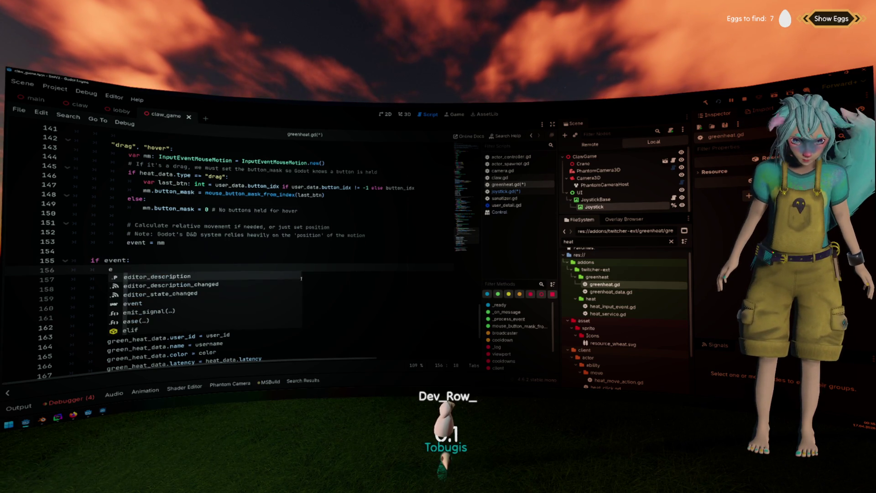
{"action": "type", "text": "nt.rla"}
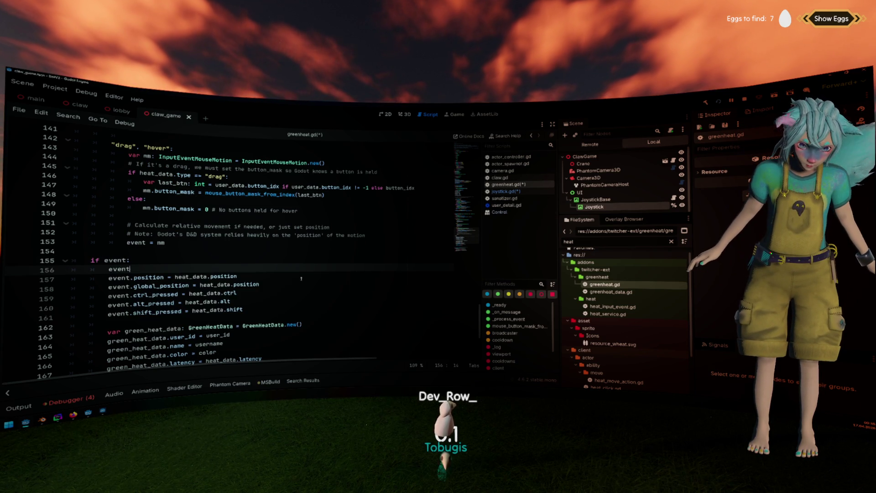
{"action": "key", "text": "BackSpace"}
{"action": "key", "text": "BackSpace"}
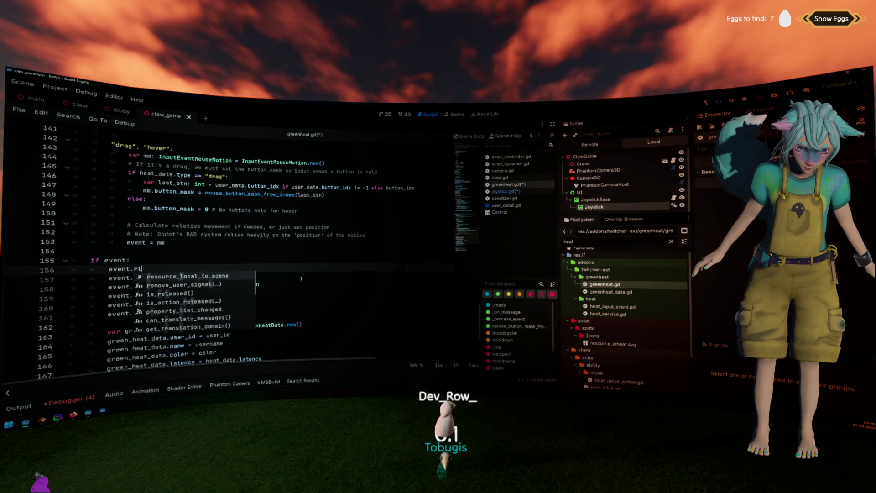
{"action": "type", "text": "el"}
{"action": "key", "text": "BackSpace"}
{"action": "key", "text": "BackSpace"}
{"action": "key", "text": "BackSpace"}
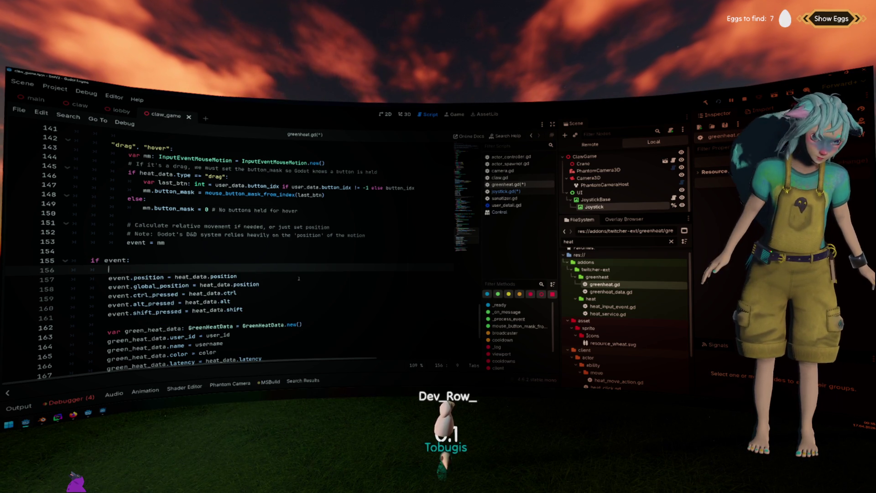
Read the InputEvent and InputEventMouseButton class docs, then return to greenheat.gd.
{"action": "scroll", "coordinate": [194, 257], "scroll_direction": "up", "scroll_amount": 10}
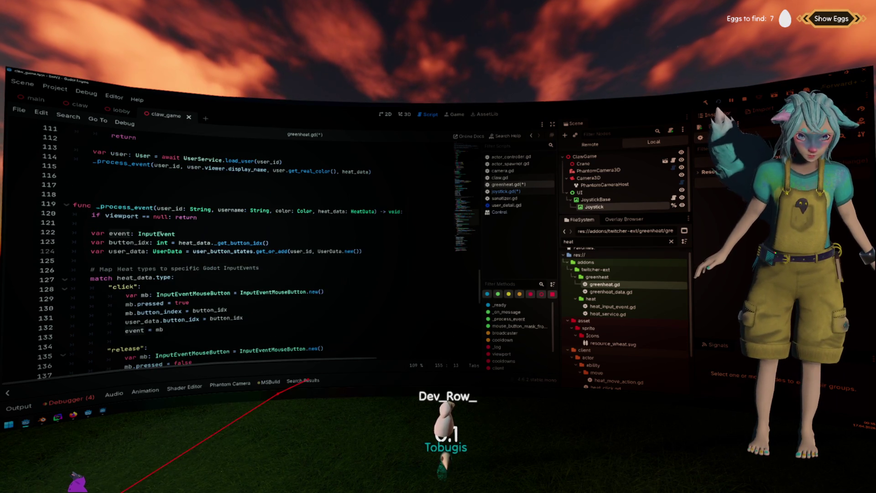
{"action": "left_click", "coordinate": [150, 233], "text": "ctrl"}
{"action": "scroll", "coordinate": [259, 252], "scroll_direction": "down", "scroll_amount": 3}
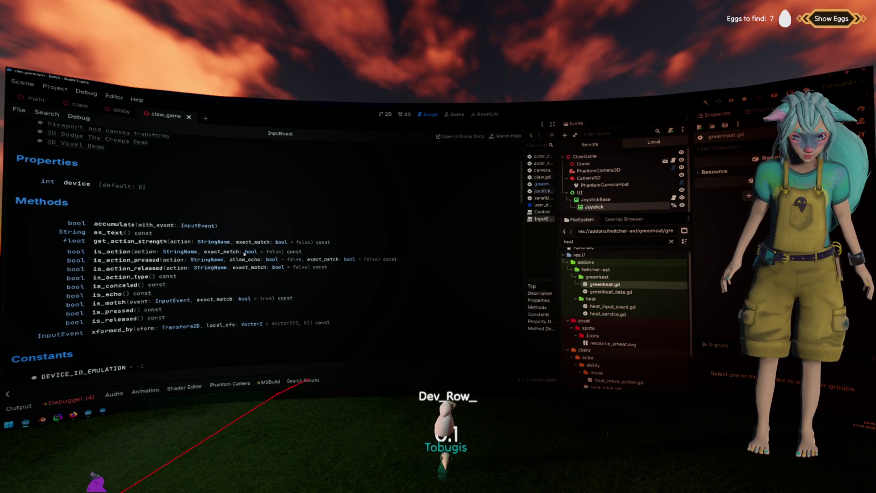
{"action": "scroll", "coordinate": [255, 253], "scroll_direction": "up", "scroll_amount": 3}
{"action": "key", "text": "alt+Left"}
{"action": "scroll", "coordinate": [208, 276], "scroll_direction": "down", "scroll_amount": 3}
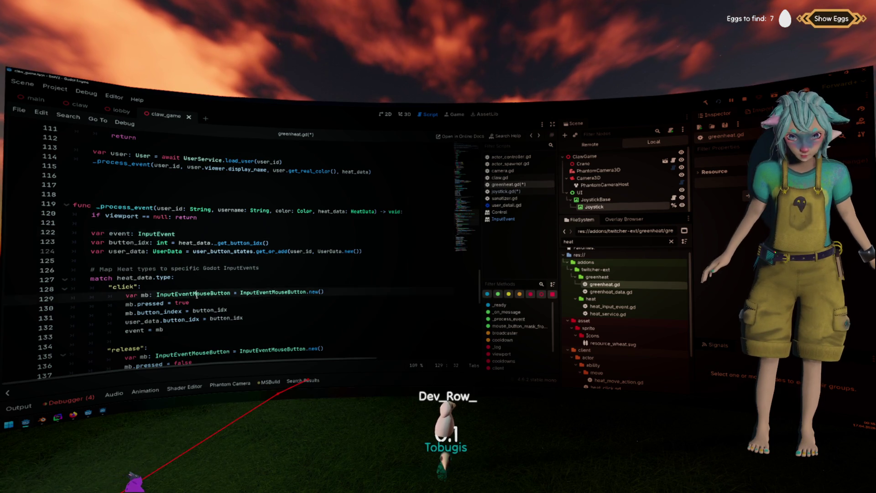
{"action": "left_click", "coordinate": [208, 275]}
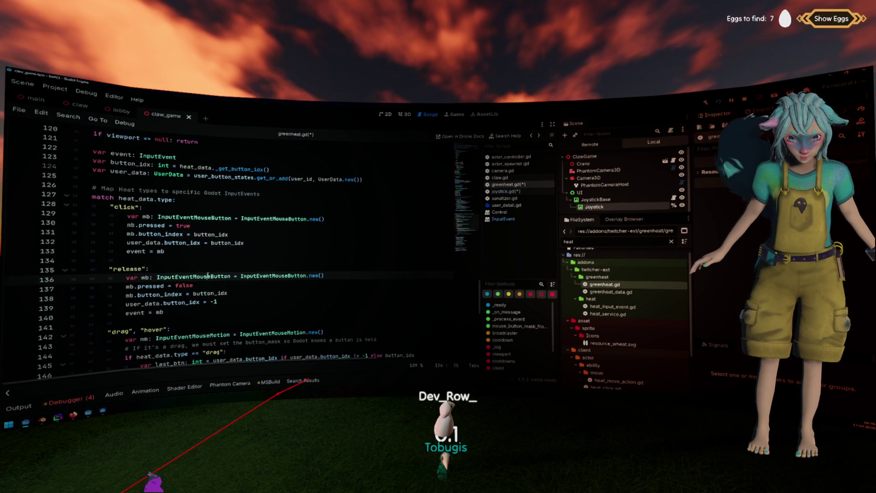
{"action": "left_click", "coordinate": [211, 218], "text": "ctrl"}
{"action": "scroll", "coordinate": [154, 247], "scroll_direction": "down", "scroll_amount": 3}
{"action": "scroll", "coordinate": [153, 248], "scroll_direction": "down", "scroll_amount": 2}
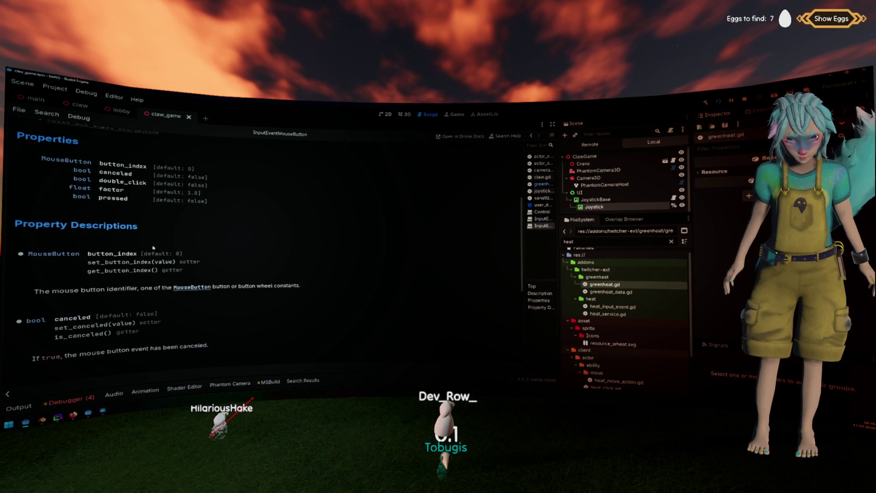
{"action": "key", "text": "alt+Left"}
Delete the empty line 156 below 'if event:'.
{"action": "scroll", "coordinate": [191, 283], "scroll_direction": "down", "scroll_amount": 6}
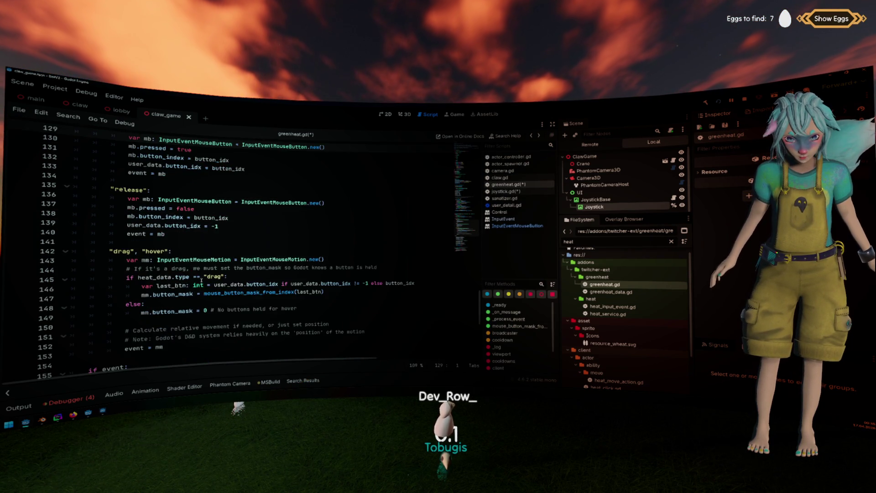
{"action": "left_click", "coordinate": [169, 296]}
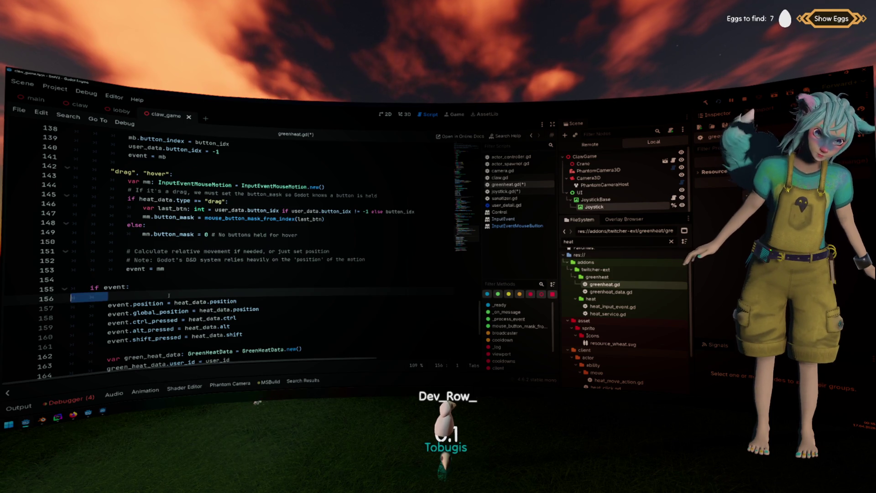
{"action": "key", "text": "BackSpace"}
Begin an 'event.' line after the button_mask assignment in the hover code.
{"action": "left_click", "coordinate": [240, 224]}
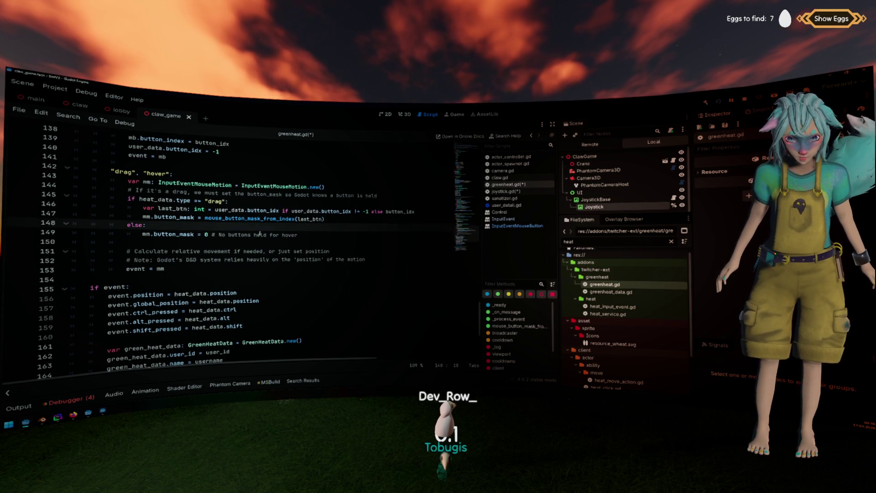
{"action": "scroll", "coordinate": [259, 234], "scroll_direction": "up", "scroll_amount": 1}
{"action": "left_click", "coordinate": [177, 260]}
{"action": "key", "text": "Return"}
{"action": "key", "text": "BackSpace"}
{"action": "type", "text": "event."}
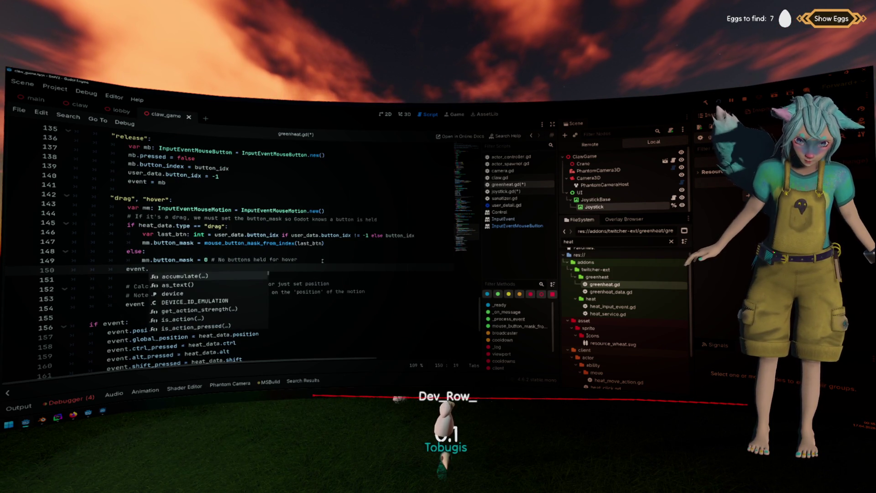
Replace the 'event.' text with an unfinished 'mm.relative =' assignment on line 150.
{"action": "key", "text": "BackSpace"}
{"action": "key", "text": "BackSpace"}
{"action": "key", "text": "BackSpace"}
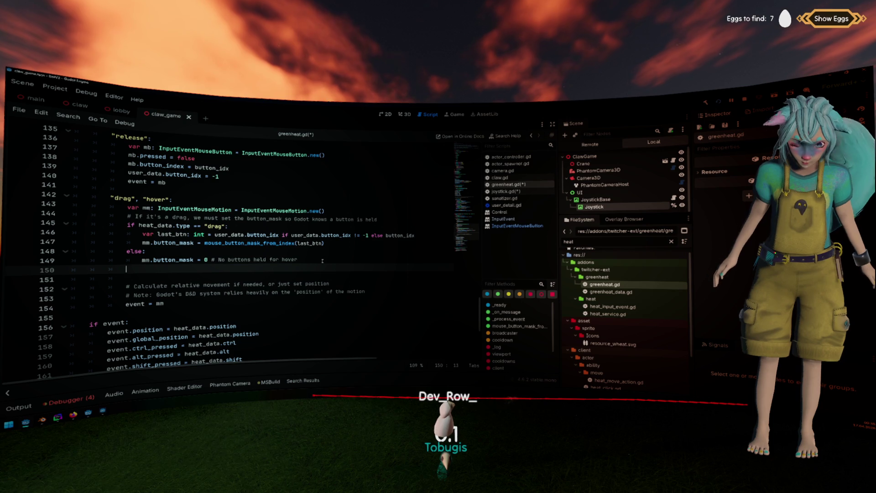
{"action": "type", "text": "mm.re"}
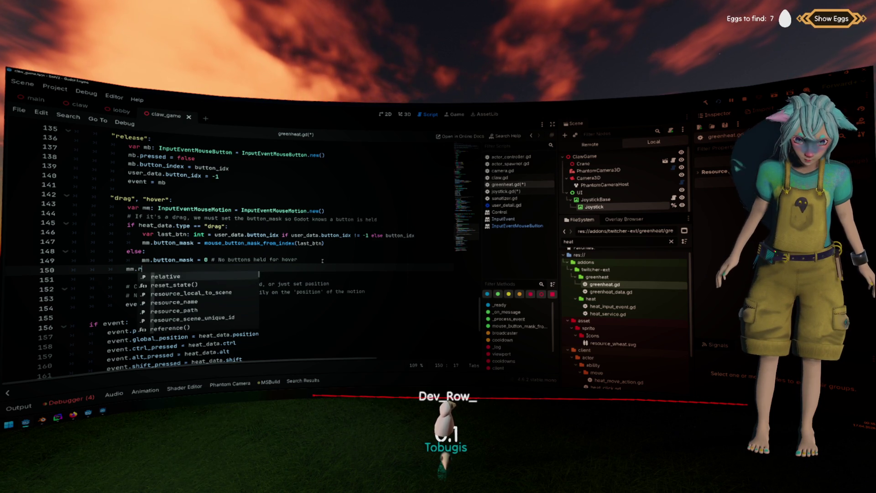
{"action": "key", "text": "Return"}
{"action": "type", "text": "="}
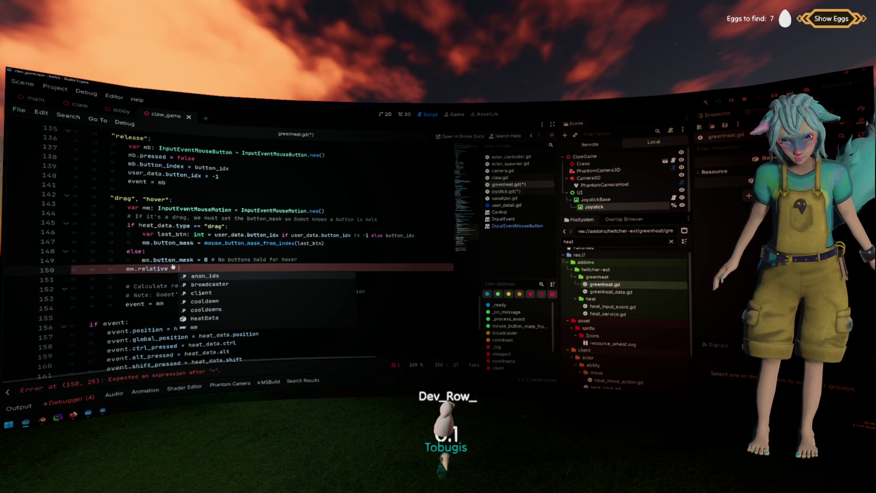
{"action": "key", "text": "Escape"}
{"action": "key", "text": "Return"}
Read the InputEventMouseMotion docs for relative, then return to greenheat.gd.
{"action": "left_click", "coordinate": [154, 270], "text": "ctrl"}
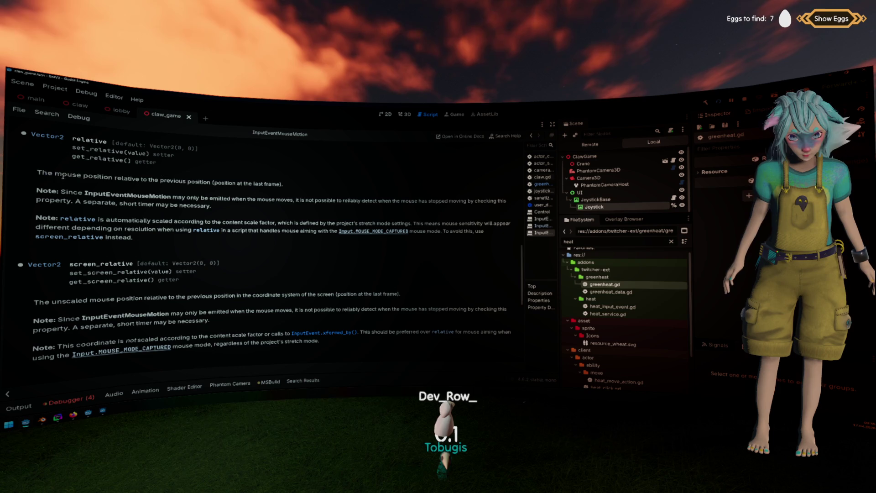
{"action": "left_click_drag", "start_coordinate": [38, 173], "coordinate": [150, 180]}
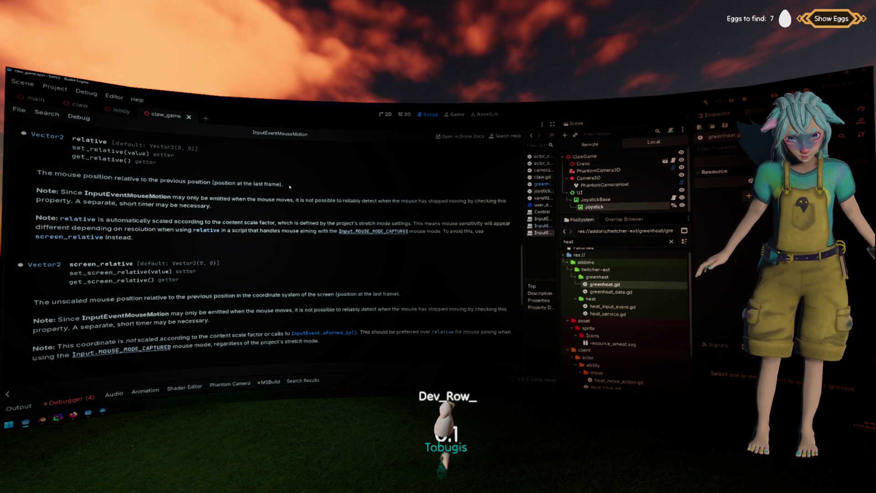
{"action": "key", "text": "alt+Left"}
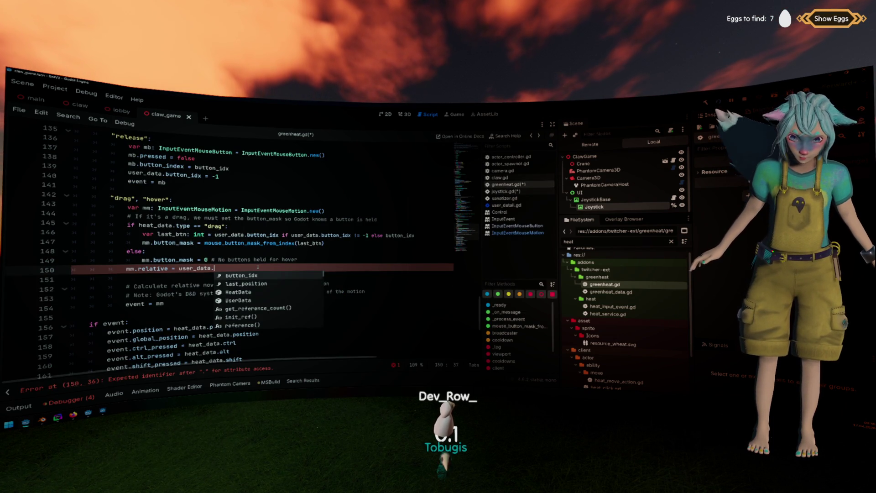
Complete line 150 as mm.relative = heat_data.position - user_data.last_position.
{"action": "type", "text": "l"}
{"action": "key", "text": "Return"}
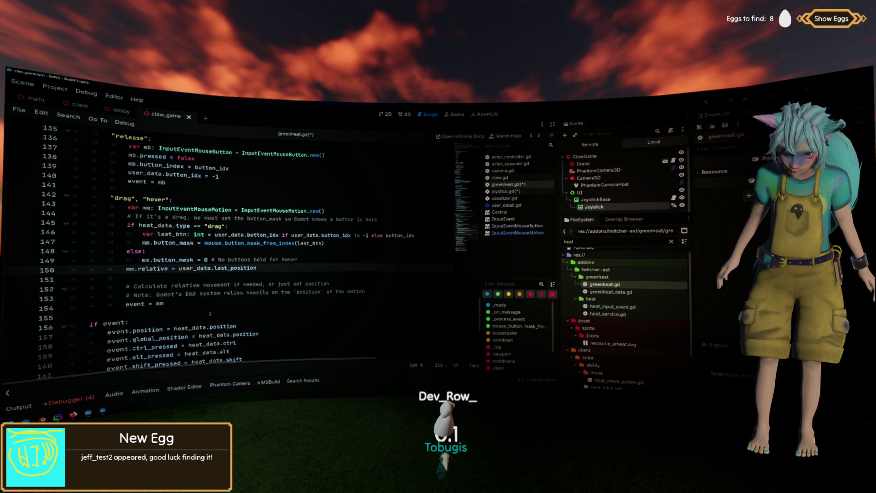
{"action": "left_click_drag", "start_coordinate": [235, 325], "coordinate": [174, 326]}
{"action": "key", "text": "ctrl+c"}
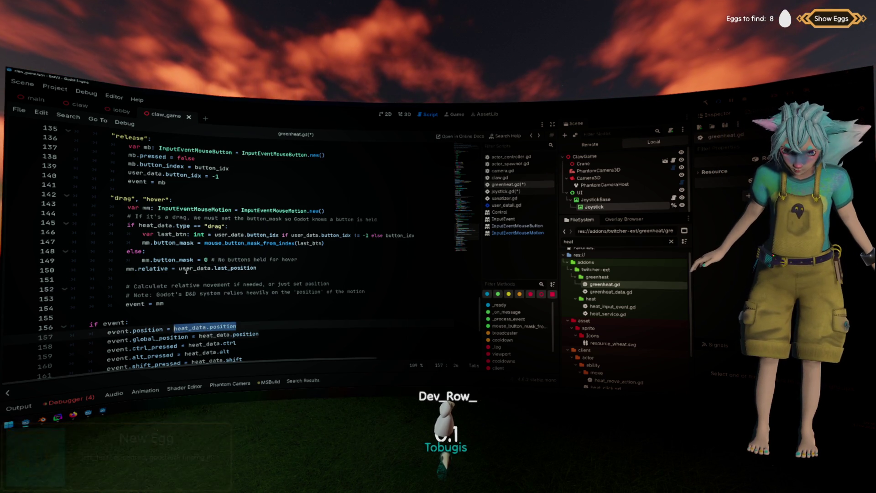
{"action": "left_click", "coordinate": [190, 272]}
{"action": "key", "text": "ctrl+v"}
{"action": "type", "text": "-"}
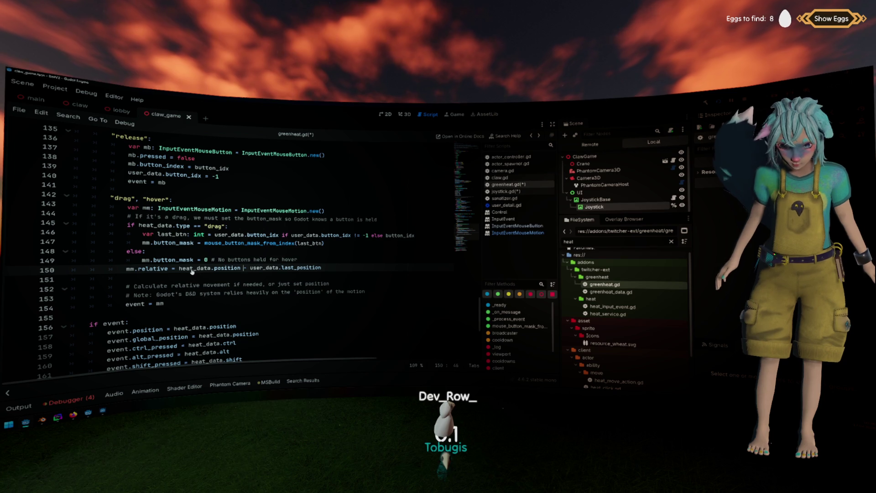
Add a line below setting user_data.last_position = heat_data.position.
{"action": "key", "text": "shift+End"}
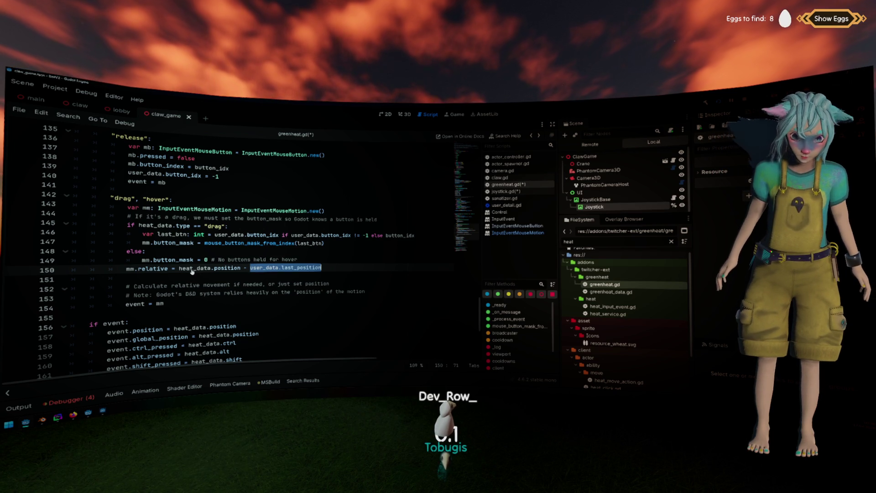
{"action": "key", "text": "ctrl+c"}
{"action": "key", "text": "End"}
{"action": "key", "text": "Return"}
{"action": "key", "text": "ctrl+v"}
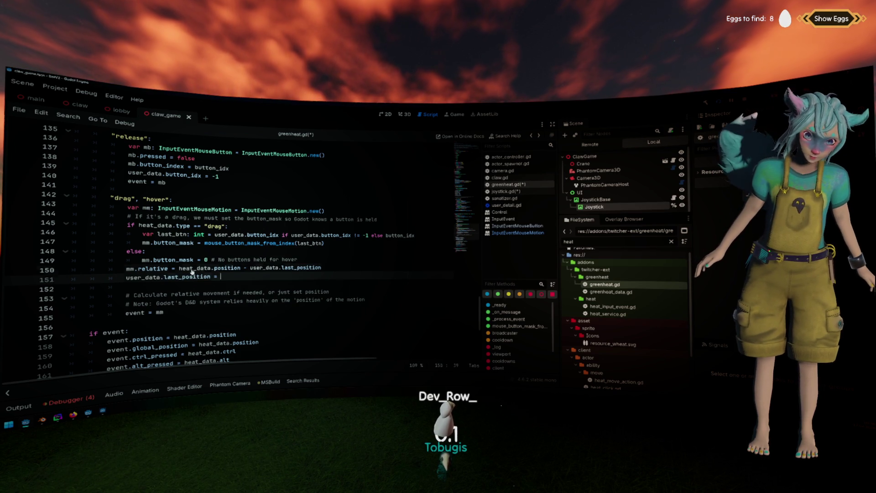
{"action": "double_click", "coordinate": [192, 269]}
{"action": "key", "text": "ctrl+c"}
{"action": "key", "text": "Down"}
{"action": "key", "text": "ctrl+v"}
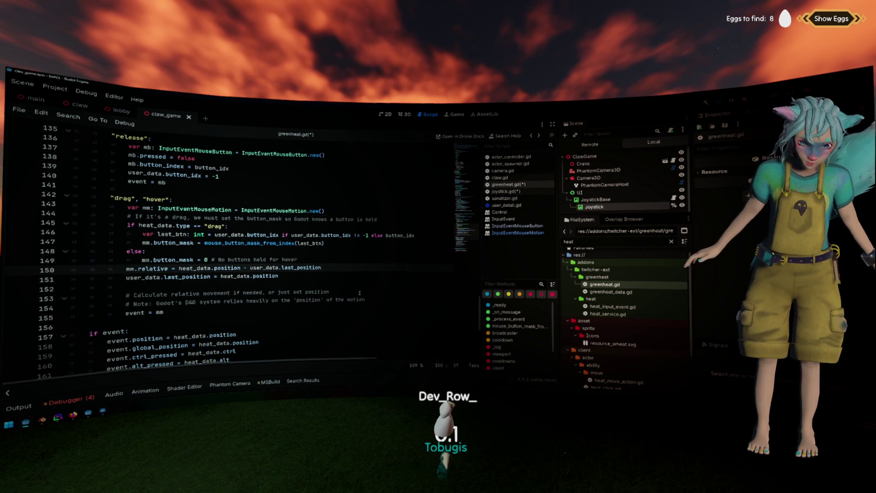
Delete the 'Calculate relative movement' comment line and save greenheat.gd.
{"action": "left_click", "coordinate": [359, 293]}
{"action": "key", "text": "shift+Up"}
{"action": "key", "text": "BackSpace"}
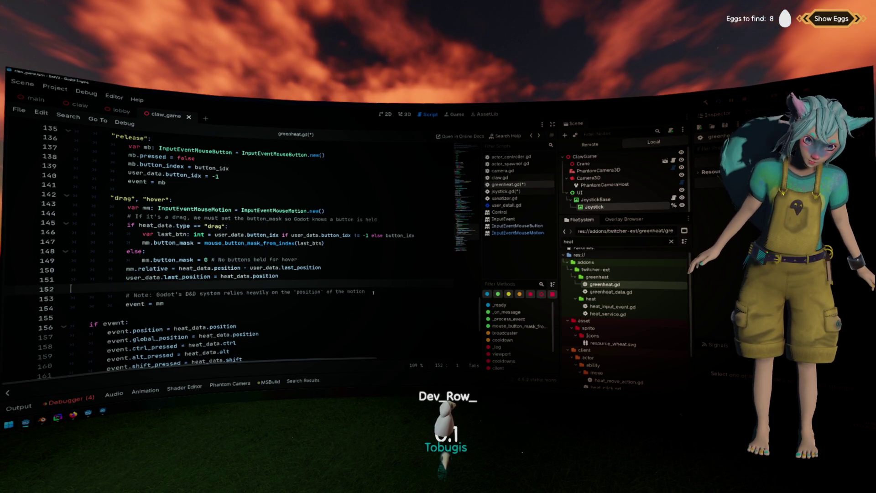
{"action": "key", "text": "BackSpace"}
{"action": "key", "text": "Return"}
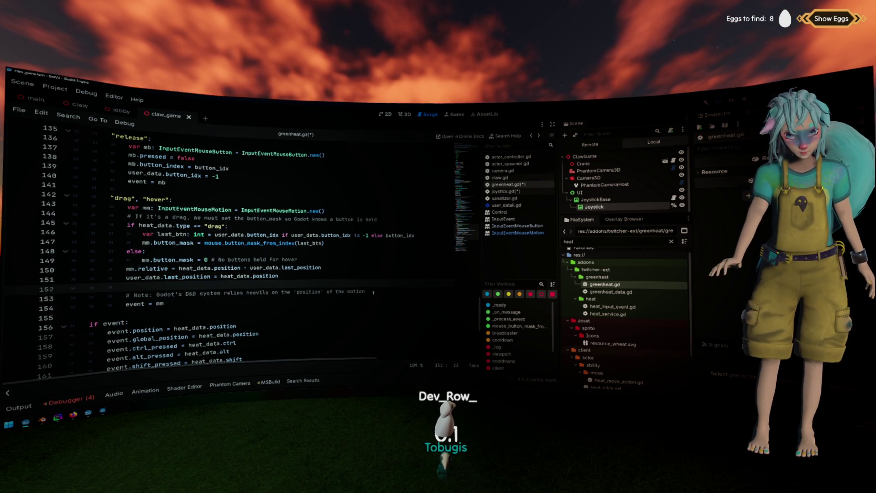
{"action": "key", "text": "BackSpace"}
{"action": "key", "text": "ctrl+s"}
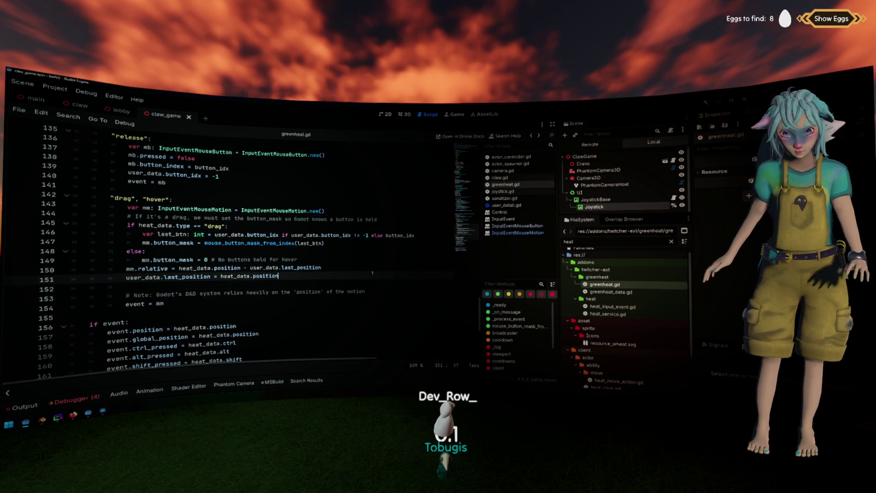
Remove the two blank lines before _process_event in greenheat.gd.
{"action": "scroll", "coordinate": [363, 281], "scroll_direction": "up", "scroll_amount": 10}
{"action": "scroll", "coordinate": [363, 281], "scroll_direction": "up", "scroll_amount": 3}
{"action": "left_click", "coordinate": [288, 296]}
{"action": "key", "text": "BackSpace"}
{"action": "key", "text": "BackSpace"}
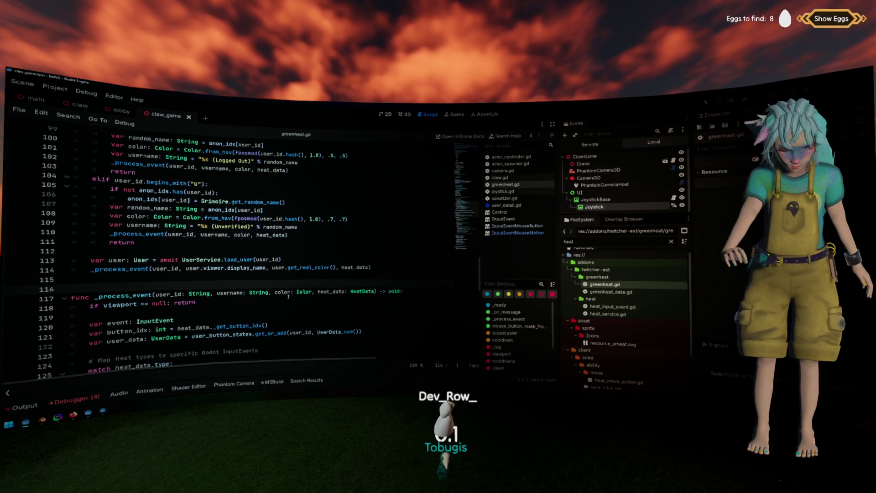
Review the match heat_data.type block mapping click, release and drag events, then return to joystick.gd.
{"action": "scroll", "coordinate": [288, 297], "scroll_direction": "up", "scroll_amount": 14}
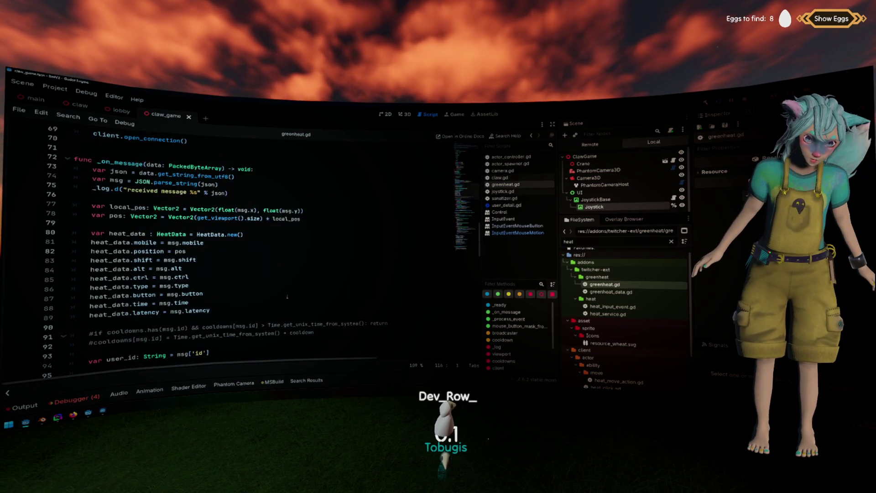
{"action": "scroll", "coordinate": [287, 297], "scroll_direction": "up", "scroll_amount": 4}
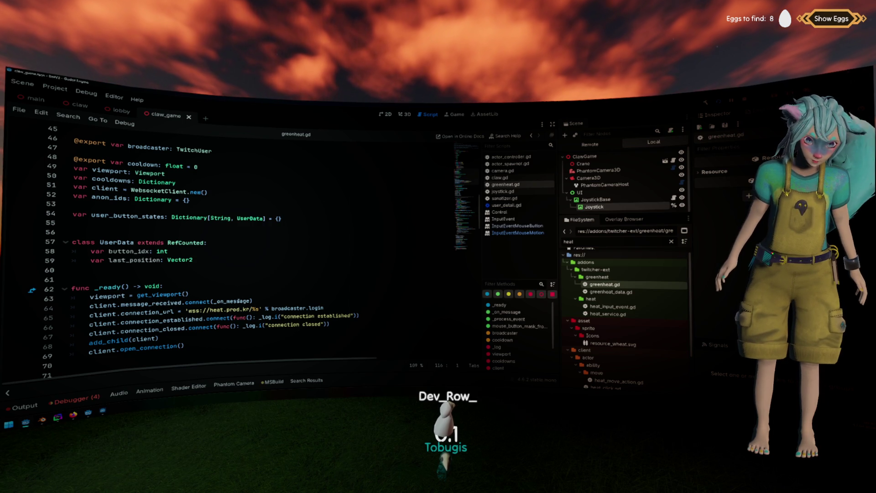
{"action": "mouse_move", "coordinate": [239, 301]}
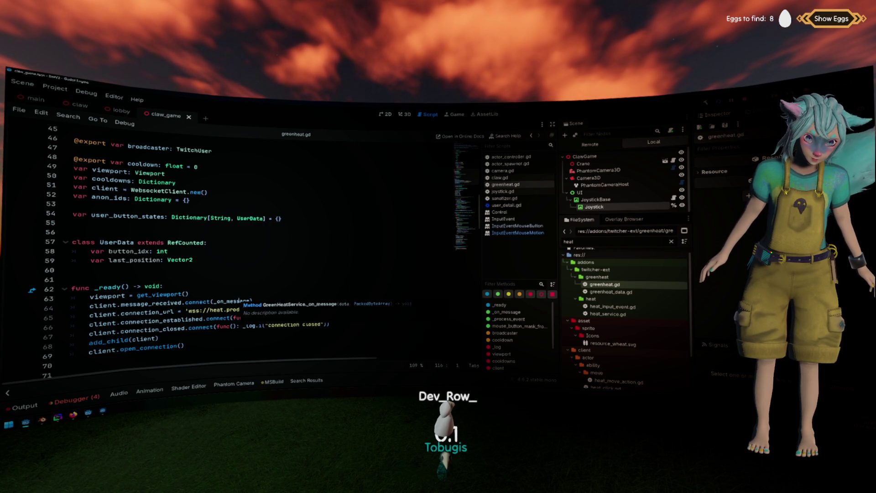
{"action": "scroll", "coordinate": [239, 301], "scroll_direction": "down", "scroll_amount": 20}
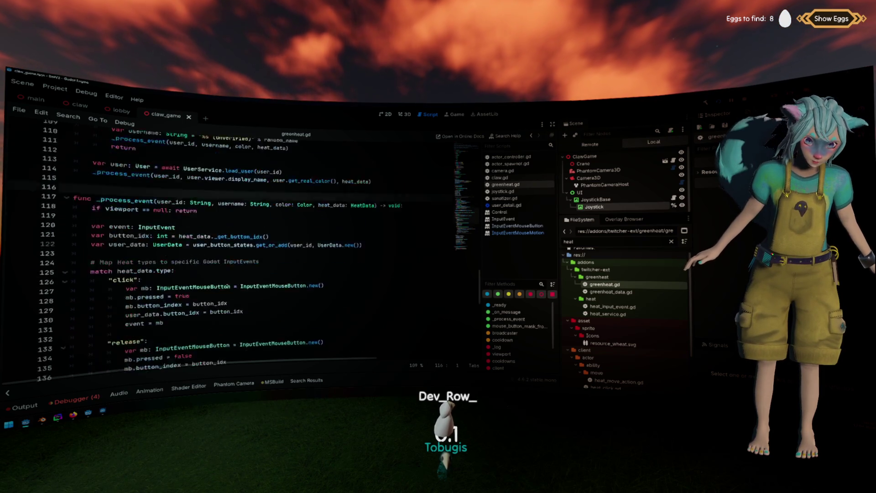
{"action": "scroll", "coordinate": [299, 251], "scroll_direction": "up", "scroll_amount": 10}
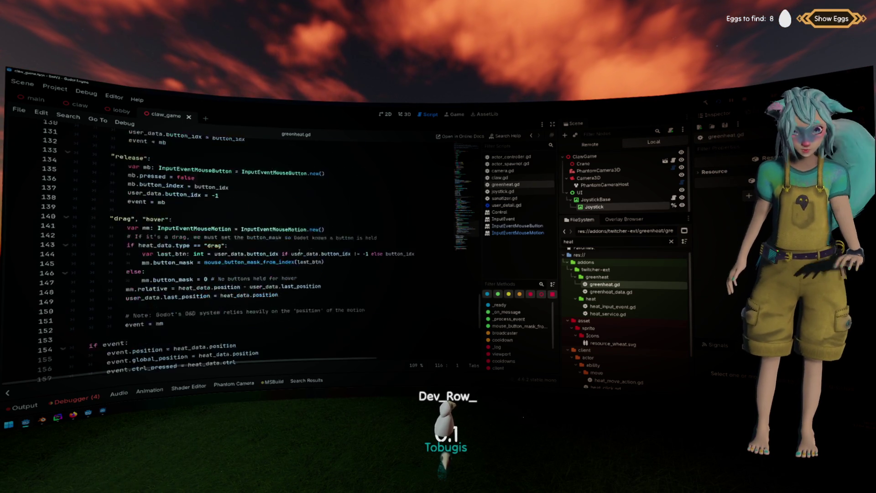
{"action": "scroll", "coordinate": [300, 251], "scroll_direction": "down", "scroll_amount": 1}
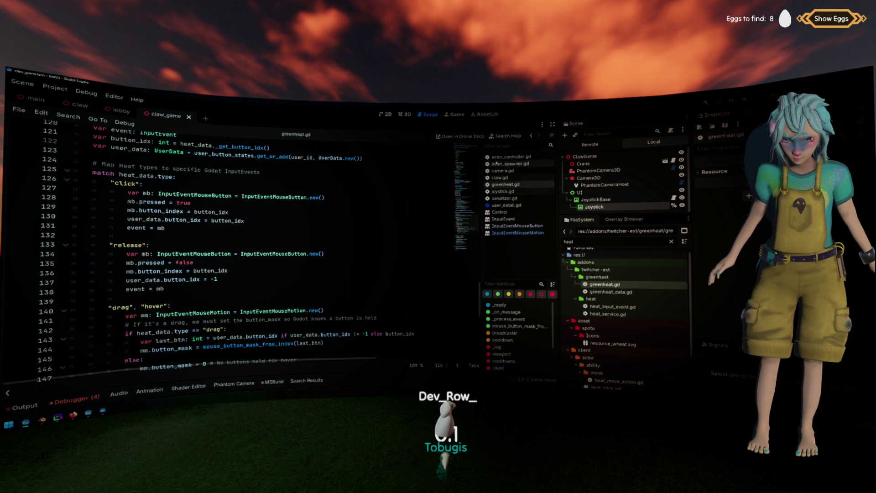
{"action": "left_click", "coordinate": [502, 191]}
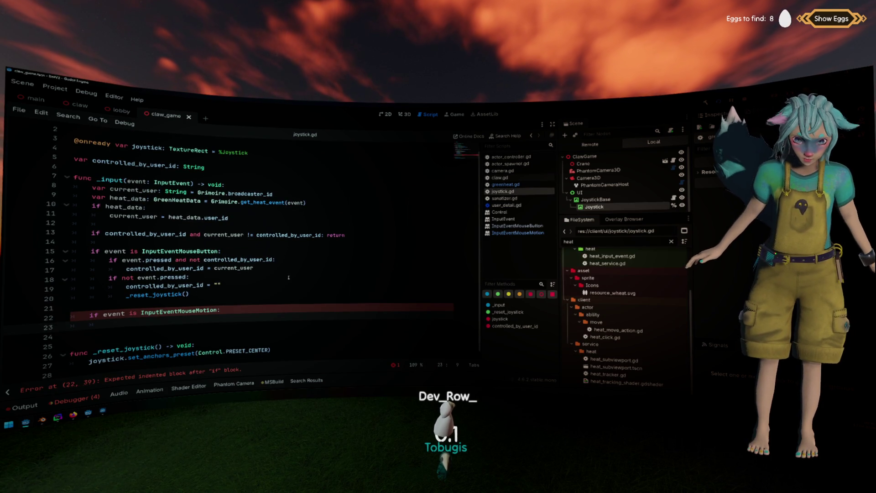
Write event.relative on line 23 under the mouse-motion check and open the documentation for relative.
{"action": "type", "text": "event.rel"}
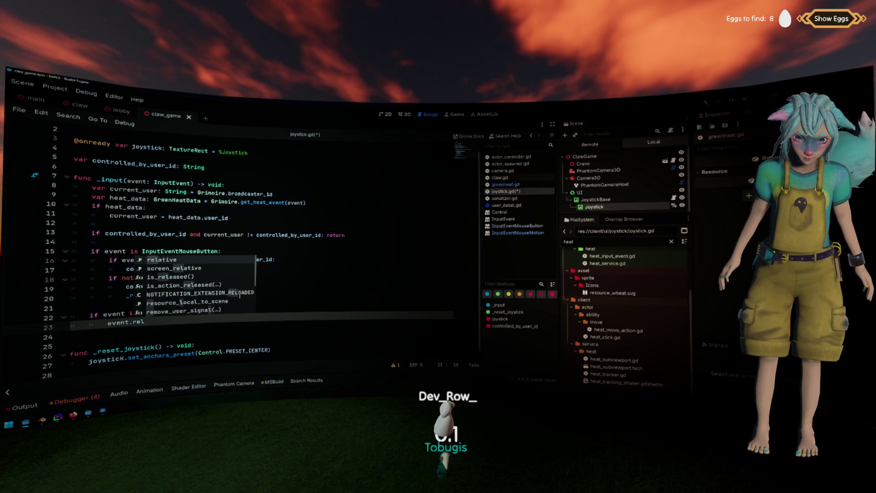
{"action": "key", "text": "Return"}
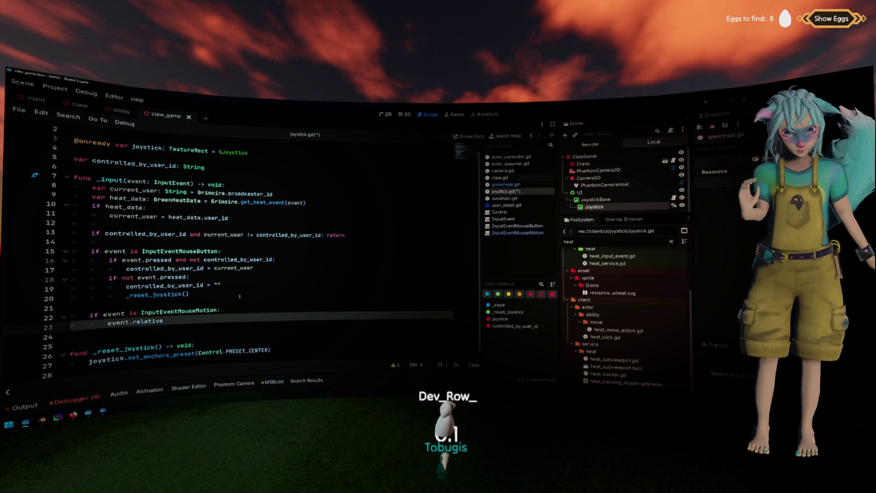
{"action": "key", "text": "alt+F1"}
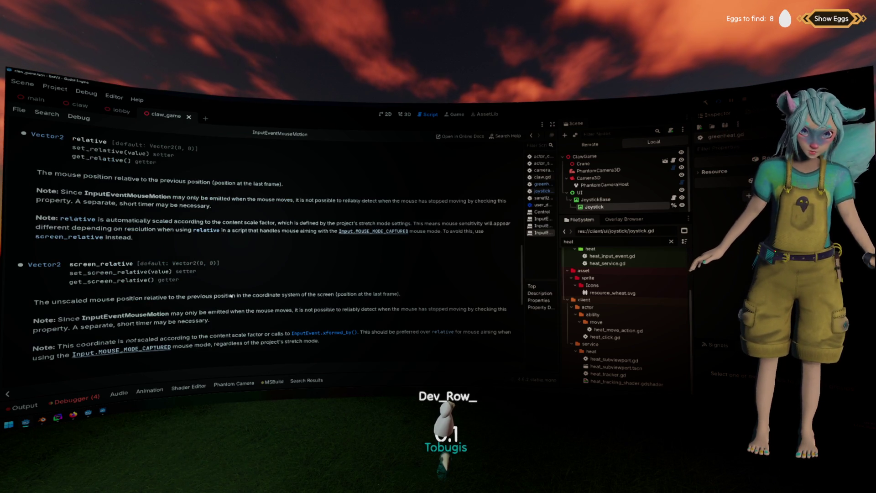
Read the relative notes on stopped motion, content scale and screen_relative, then return to joystick.gd.
{"action": "mouse_move", "coordinate": [55, 175]}
{"action": "left_mouse_down"}
{"action": "mouse_move", "coordinate": [278, 183]}
{"action": "mouse_move", "coordinate": [202, 181]}
{"action": "left_mouse_up"}
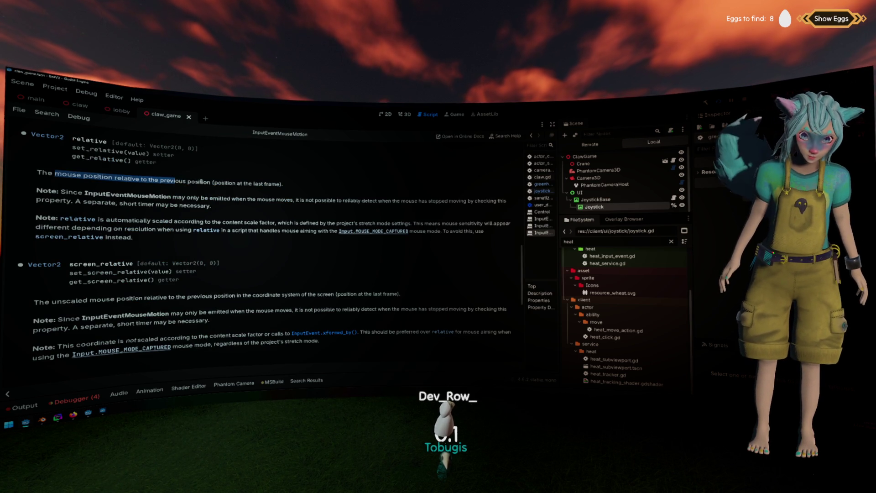
{"action": "left_click", "coordinate": [84, 196]}
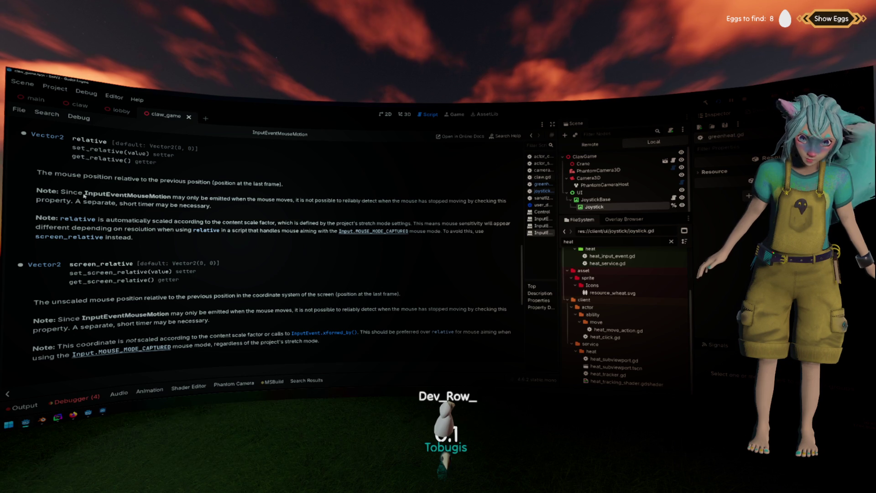
{"action": "mouse_move", "coordinate": [223, 198]}
{"action": "left_mouse_down"}
{"action": "mouse_move", "coordinate": [435, 201]}
{"action": "mouse_move", "coordinate": [213, 208]}
{"action": "mouse_move", "coordinate": [182, 199]}
{"action": "mouse_move", "coordinate": [218, 209]}
{"action": "left_mouse_up"}
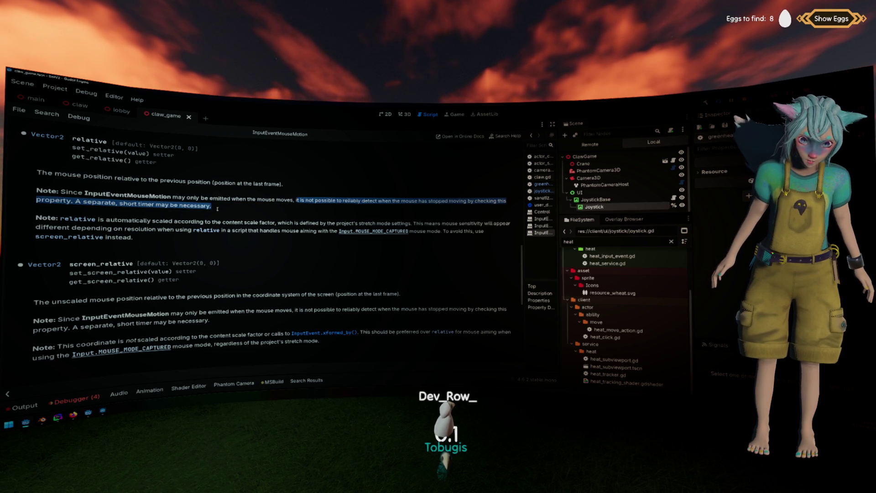
{"action": "left_click_drag", "start_coordinate": [118, 220], "coordinate": [263, 223]}
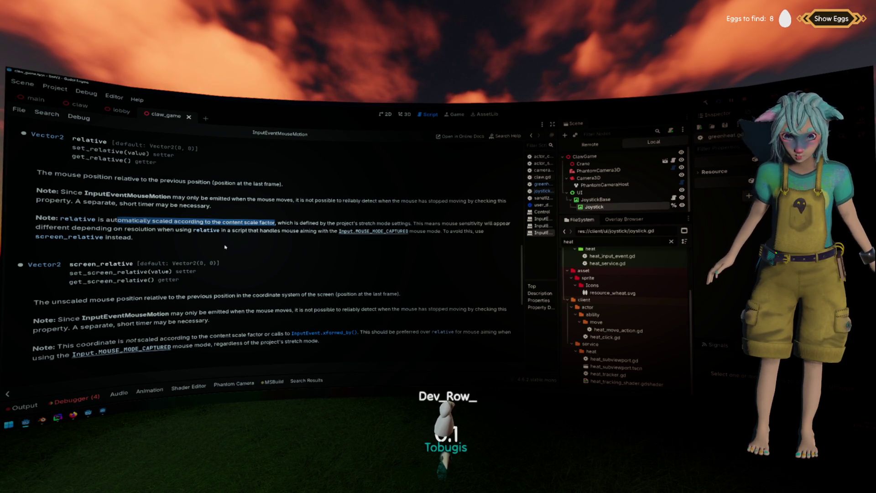
{"action": "mouse_move", "coordinate": [136, 240]}
{"action": "left_mouse_down"}
{"action": "mouse_move", "coordinate": [45, 237]}
{"action": "mouse_move", "coordinate": [98, 222]}
{"action": "left_mouse_up"}
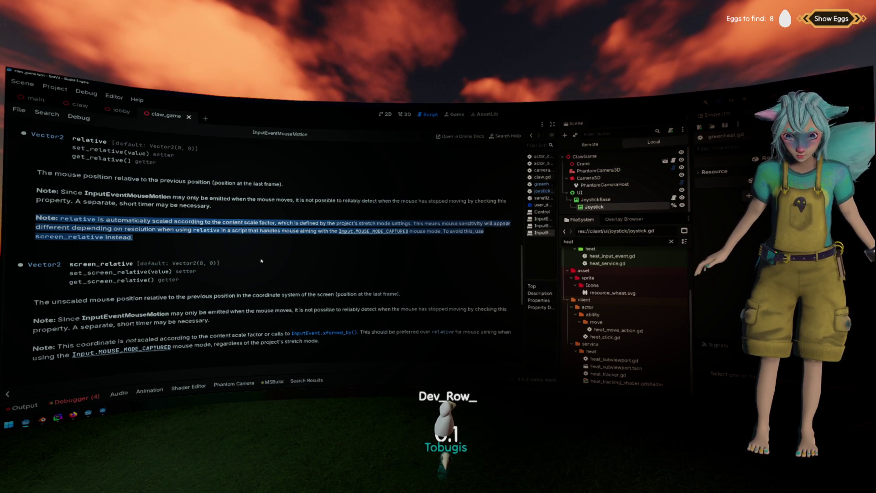
{"action": "key", "text": "alt+Left"}
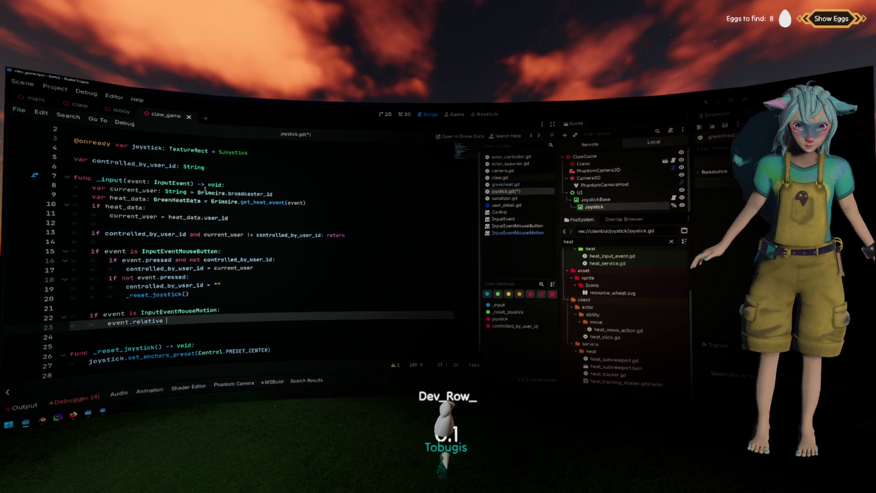
Make line 23 read joystick.position += event.relative and start a new line below.
{"action": "left_click", "coordinate": [107, 323]}
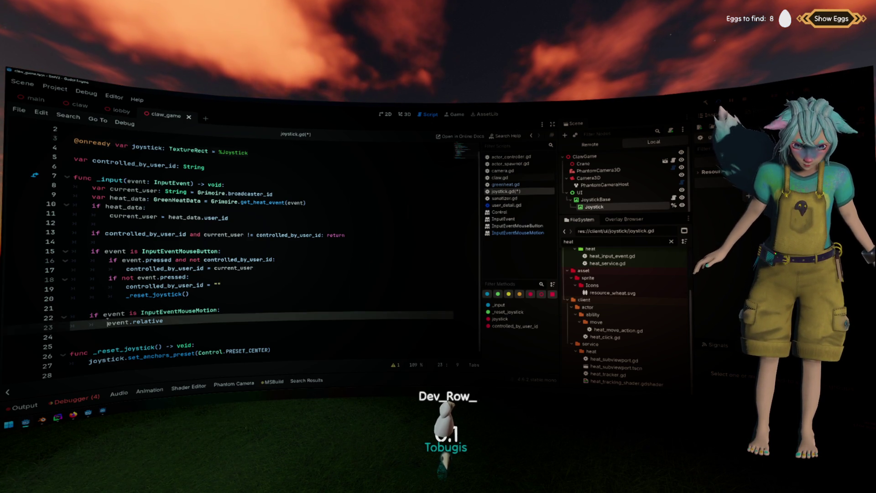
{"action": "type", "text": "joystick.p "}
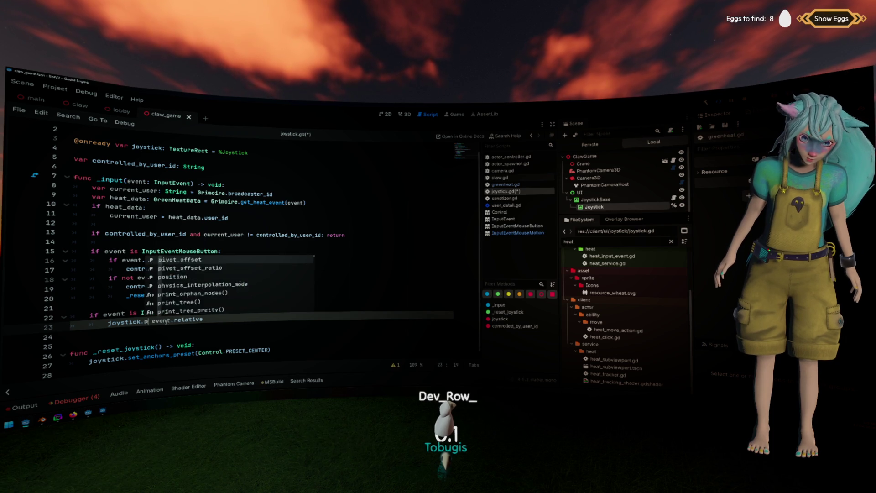
{"action": "type", "text": "osition"}
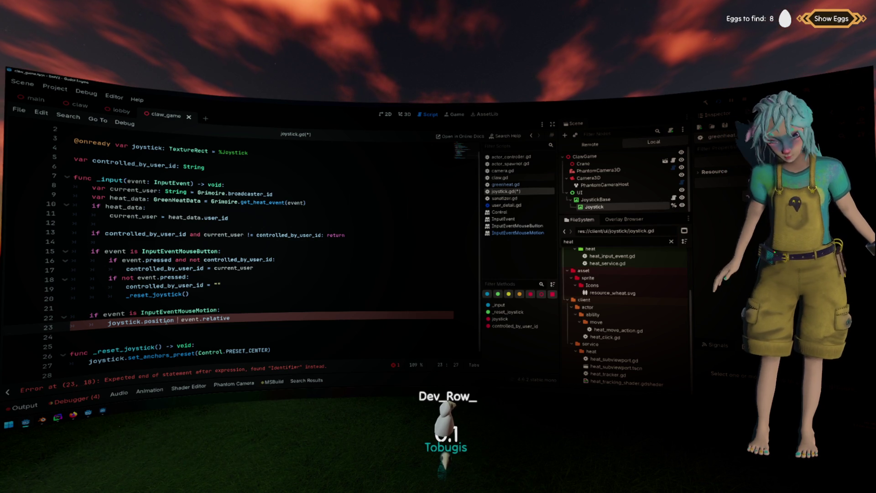
{"action": "type", "text": "+="}
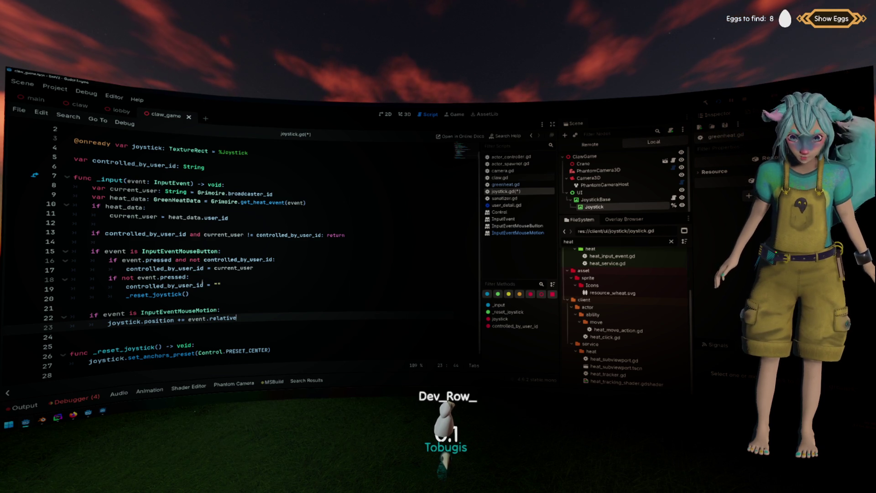
{"action": "key", "text": "Return"}
{"action": "key", "text": "Up"}
Add line 24: joystick.position = joystick.position.clamp(Vector2.ZERO, size).
{"action": "key", "text": "ctrl+c"}
{"action": "key", "text": "Down"}
{"action": "key", "text": "ctrl+v"}
{"action": "type", "text": ".position"}
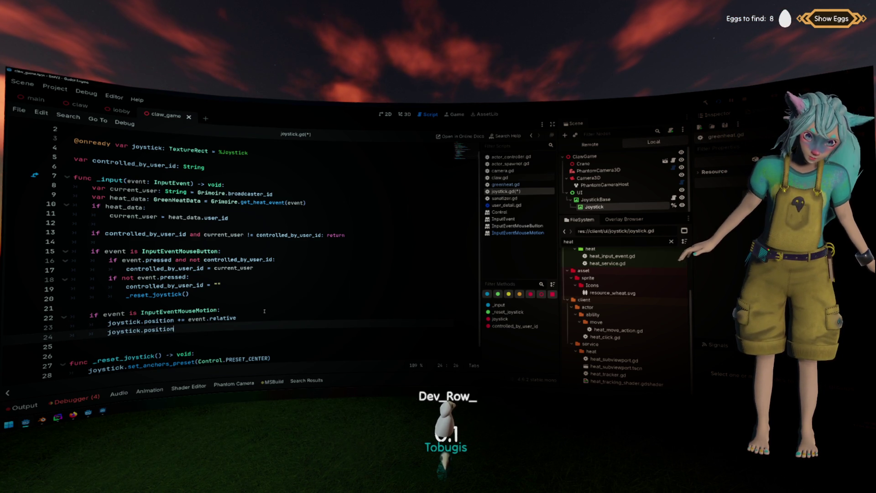
{"action": "type", "text": " = joystick.position.cl"}
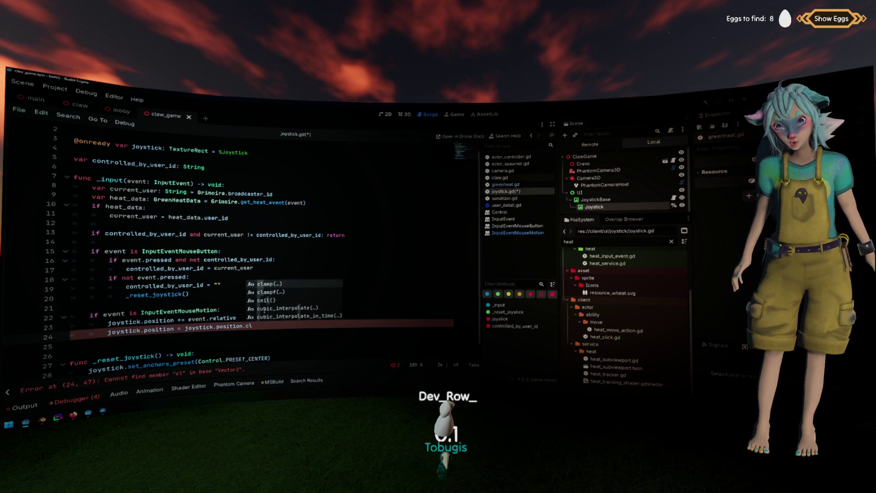
{"action": "key", "text": "Return"}
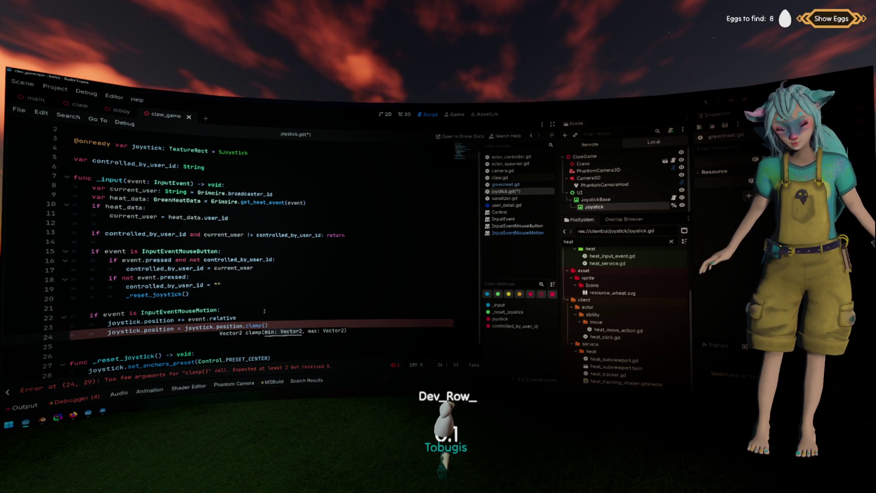
{"action": "key", "text": "Return"}
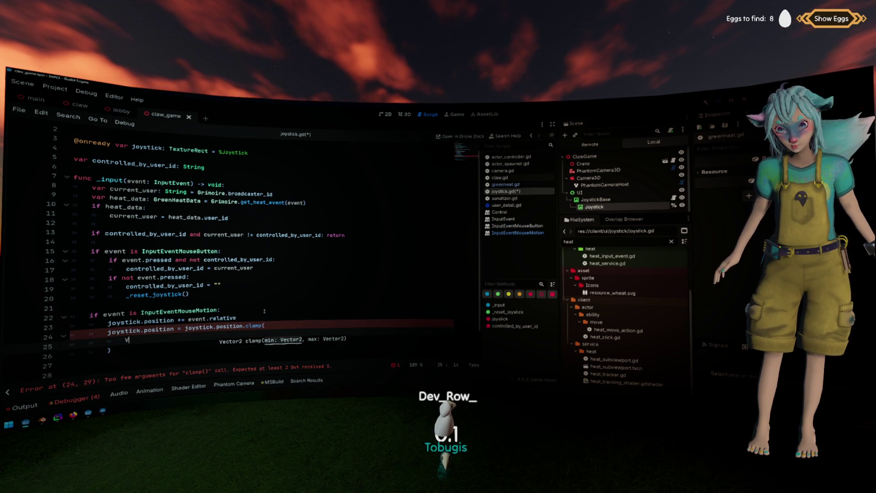
{"action": "type", "text": "V"}
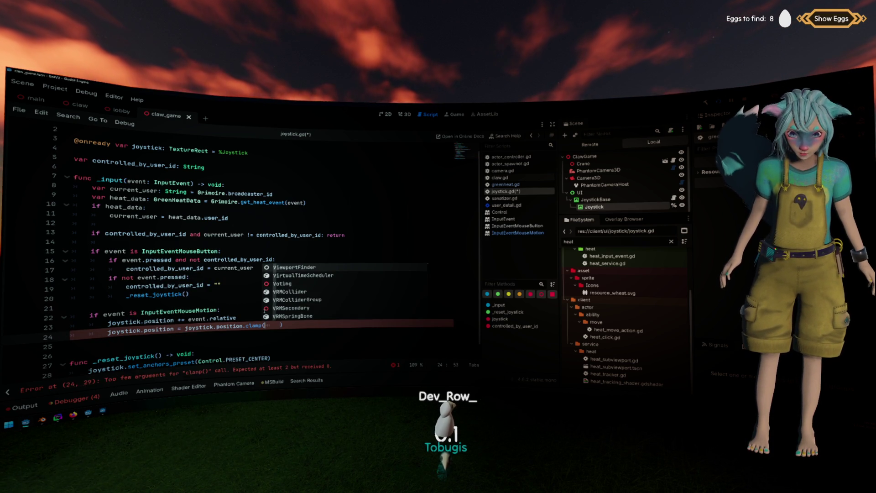
{"action": "type", "text": "ecto"}
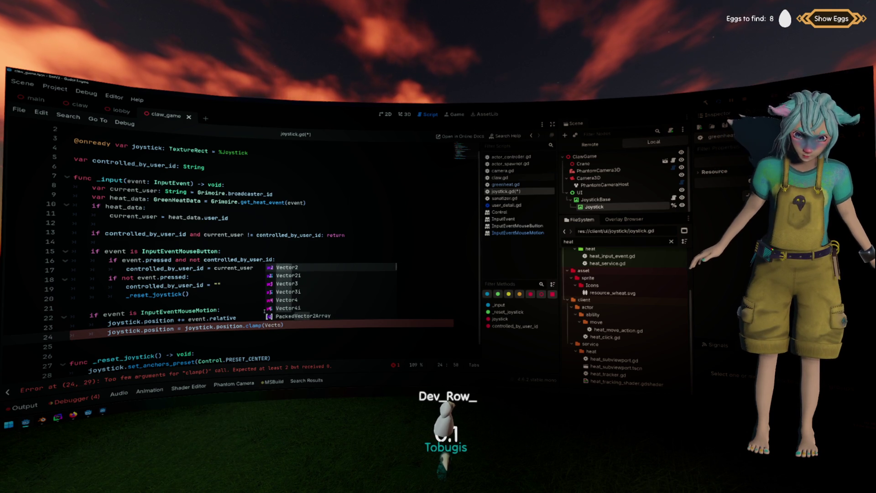
{"action": "key", "text": "Return"}
{"action": "type", "text": "ZERO, get_"}
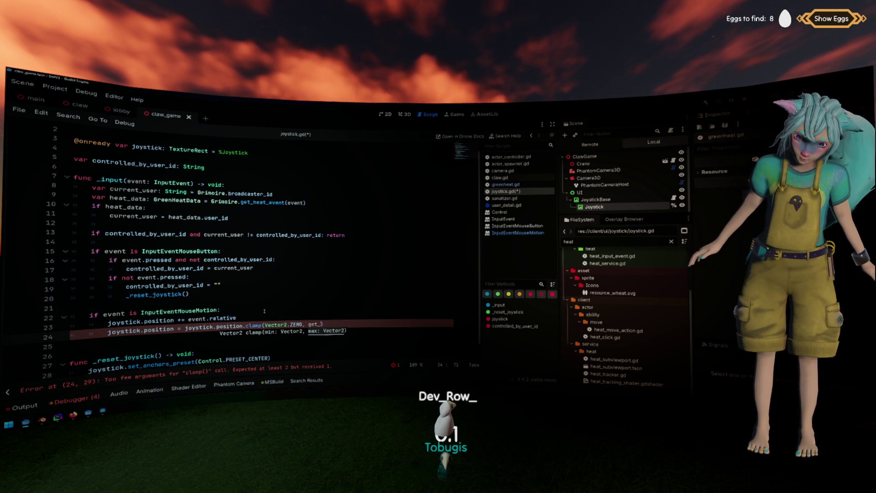
{"action": "type", "text": "size"}
{"action": "key", "text": "BackSpace"}
{"action": "scroll", "coordinate": [199, 209], "scroll_direction": "up", "scroll_amount": 1}
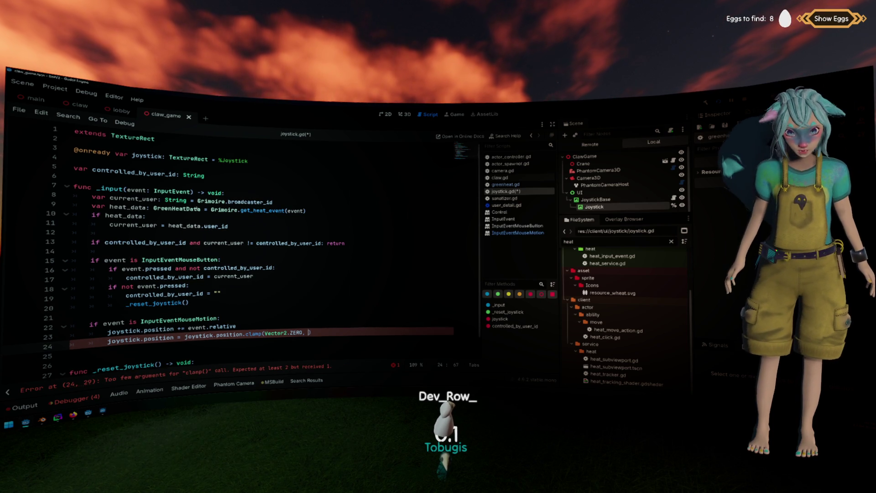
{"action": "type", "text": "s"}
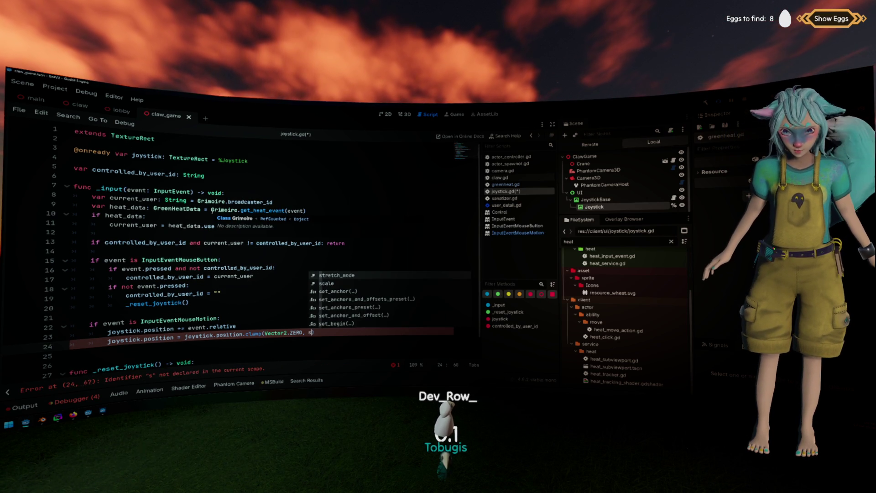
{"action": "type", "text": "ize"}
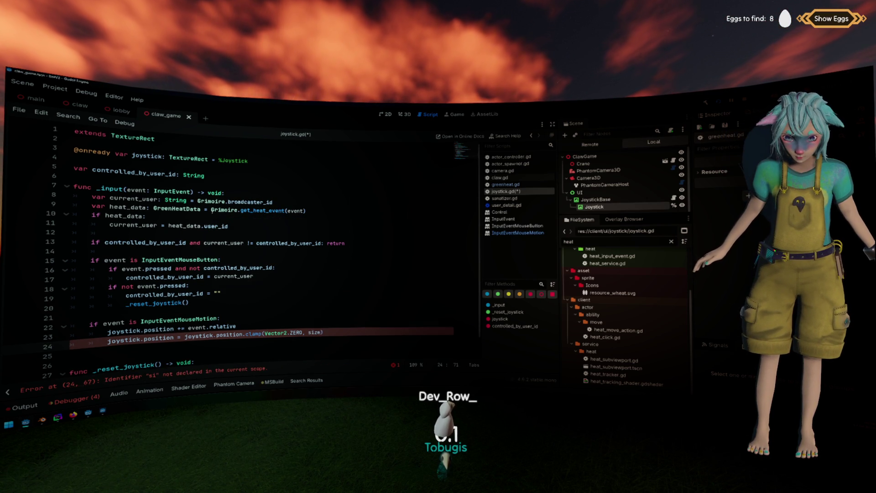
{"action": "key", "text": "Up"}
{"action": "scroll", "coordinate": [233, 266], "scroll_direction": "down", "scroll_amount": 2}
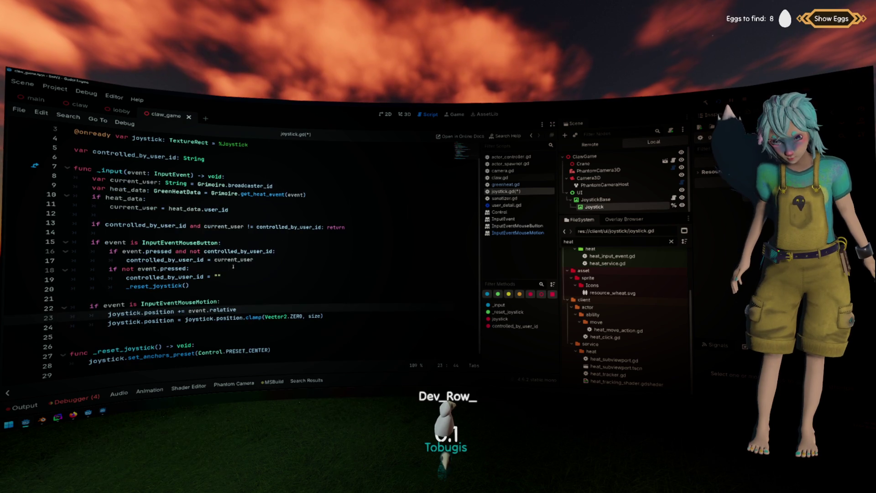
Change the clamp bounds to Vector2.ZERO + joystick.size and size - joystick.size.
{"action": "left_click", "coordinate": [302, 316]}
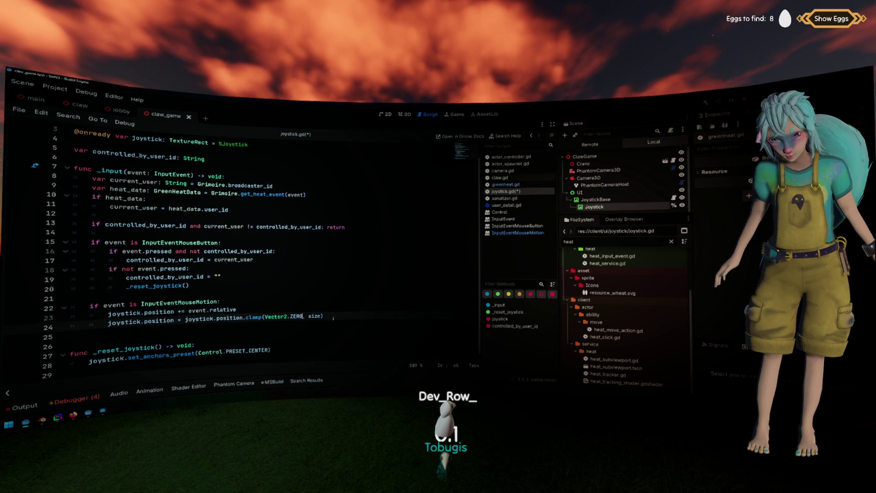
{"action": "type", "text": "+"}
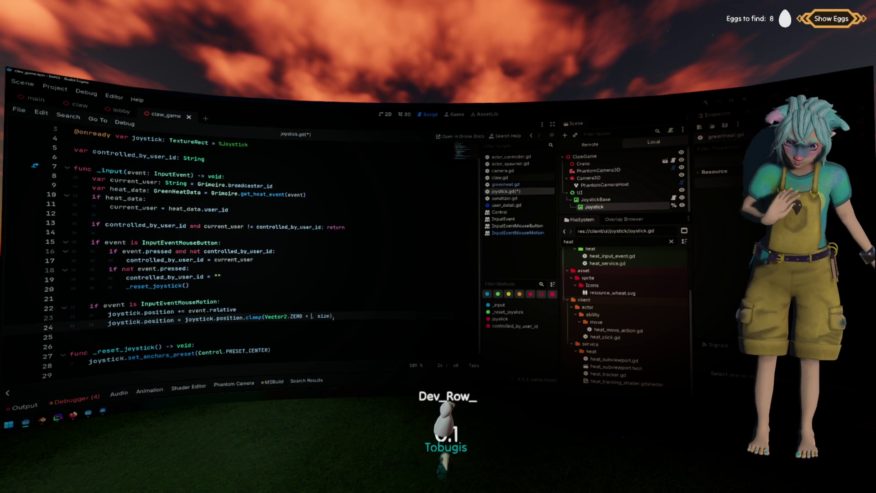
{"action": "type", "text": "stick.si"}
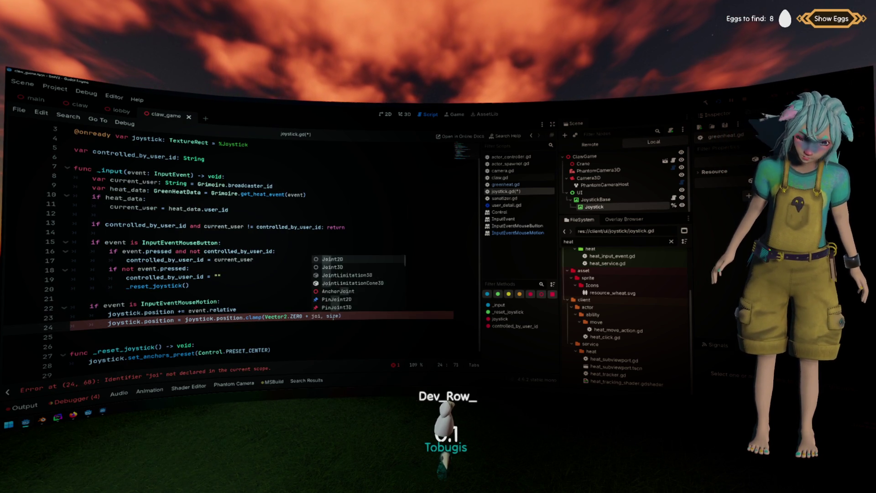
{"action": "key", "text": "Return"}
{"action": "key", "text": "Right"}
{"action": "key", "text": "Right"}
{"action": "key", "text": "Right"}
{"action": "type", "text": "- "}
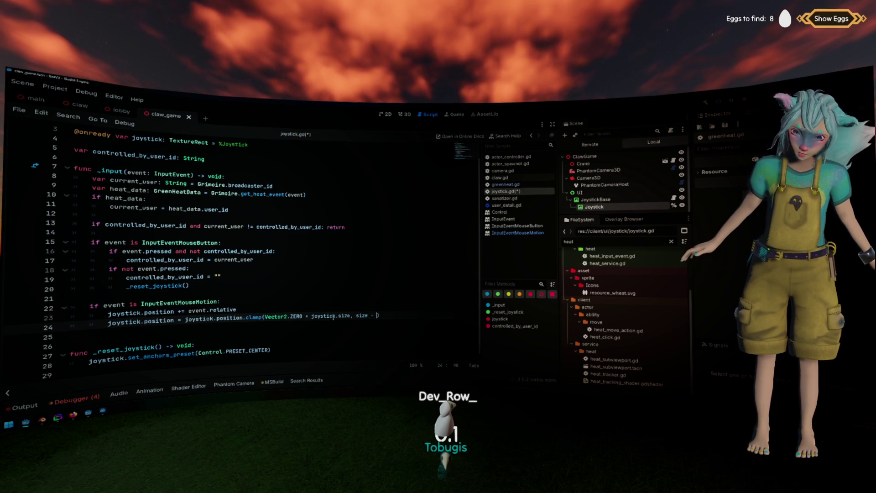
{"action": "type", "text": "joystick.s"}
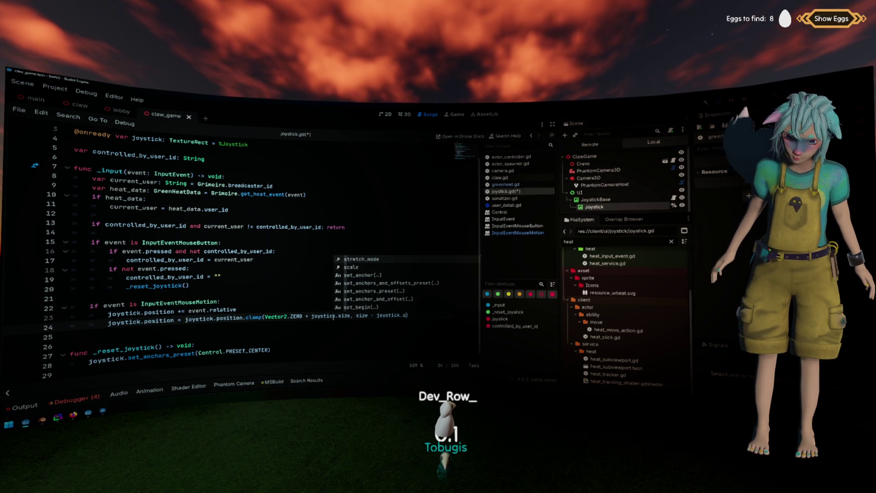
{"action": "type", "text": "cale"}
{"action": "key", "text": "BackSpace"}
{"action": "key", "text": "BackSpace"}
{"action": "key", "text": "BackSpace"}
{"action": "type", "text": "ize"}
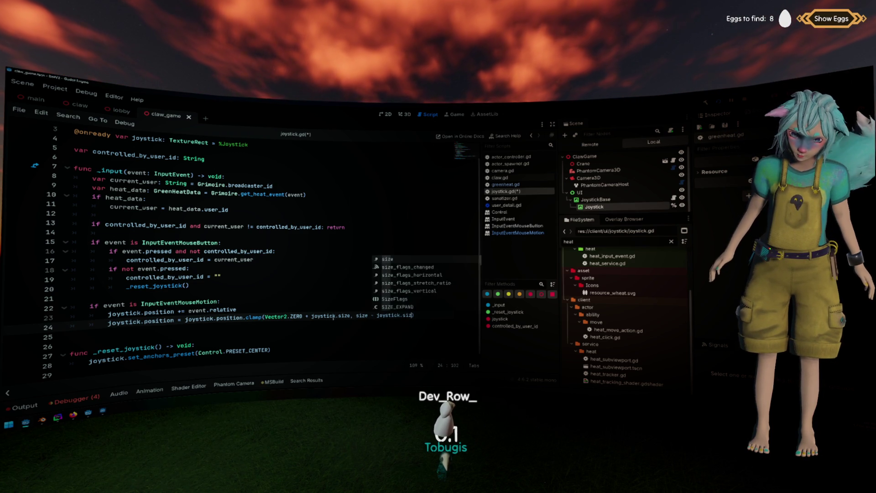
{"action": "key", "text": "Up"}
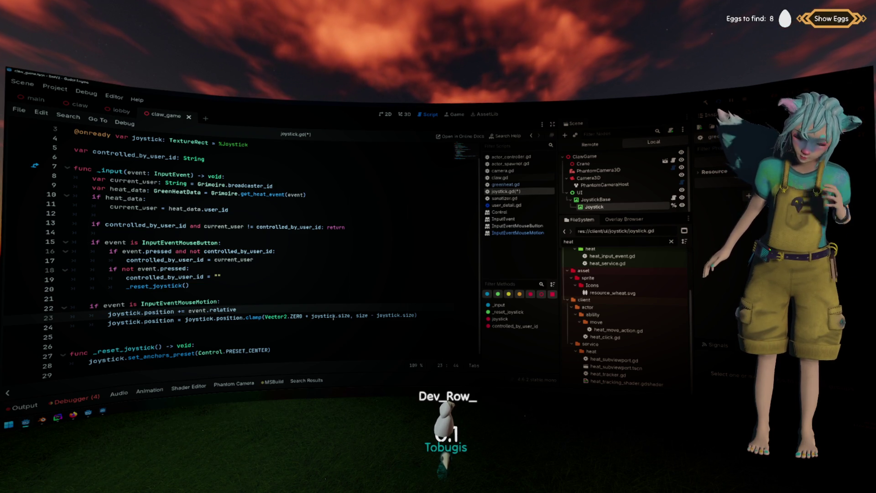
Try a / 2 on the clamp bound, remove it again, and save joystick.gd.
{"action": "left_click", "coordinate": [373, 319]}
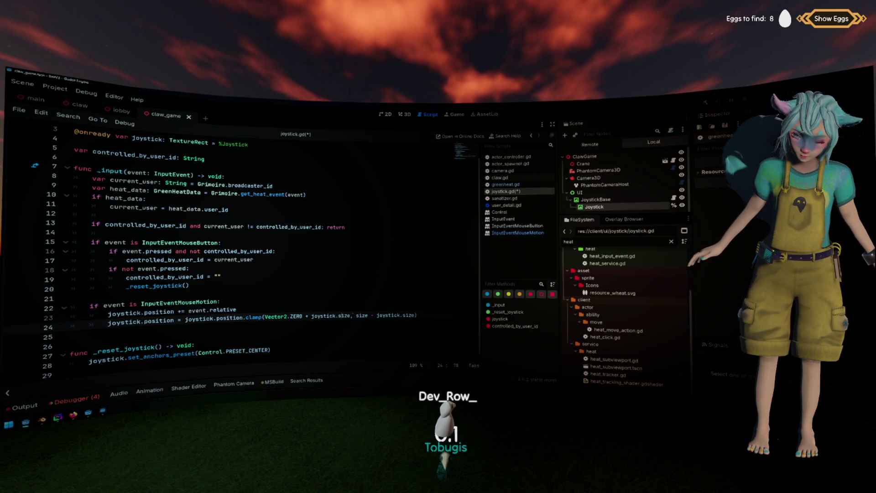
{"action": "type", "text": "/ 2"}
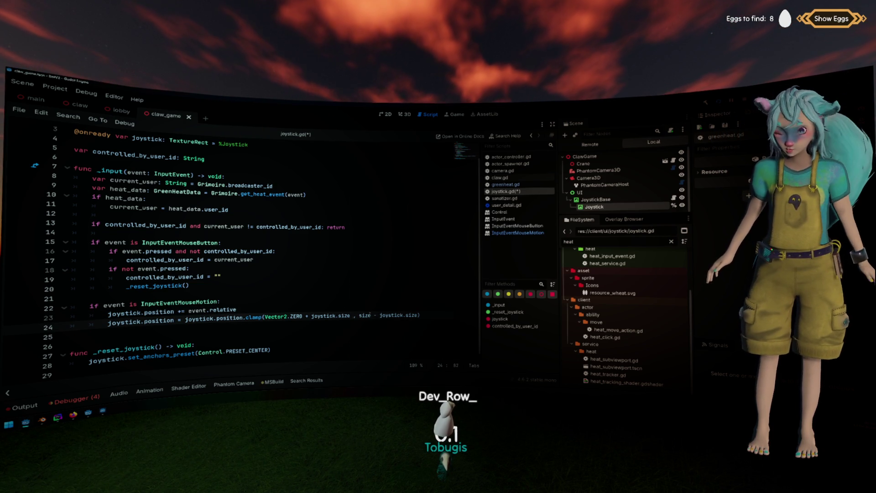
{"action": "type", "text": ","}
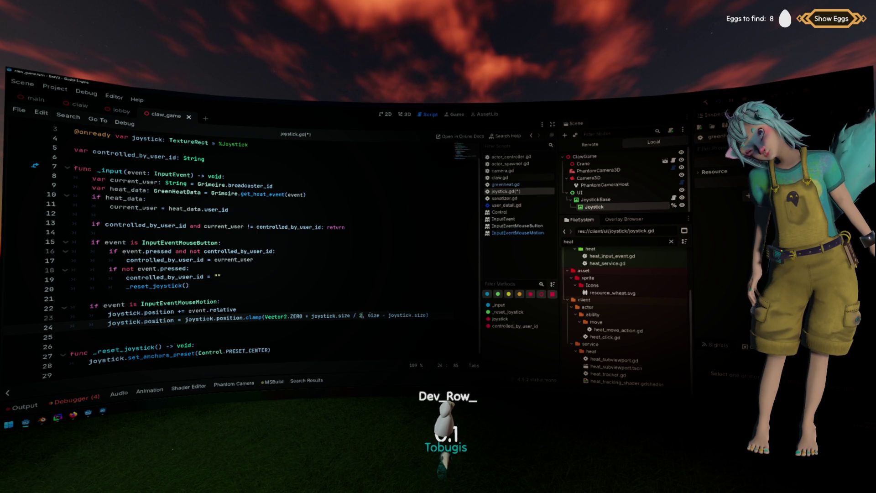
{"action": "key", "text": "BackSpace"}
{"action": "key", "text": "BackSpace"}
{"action": "key", "text": "BackSpace"}
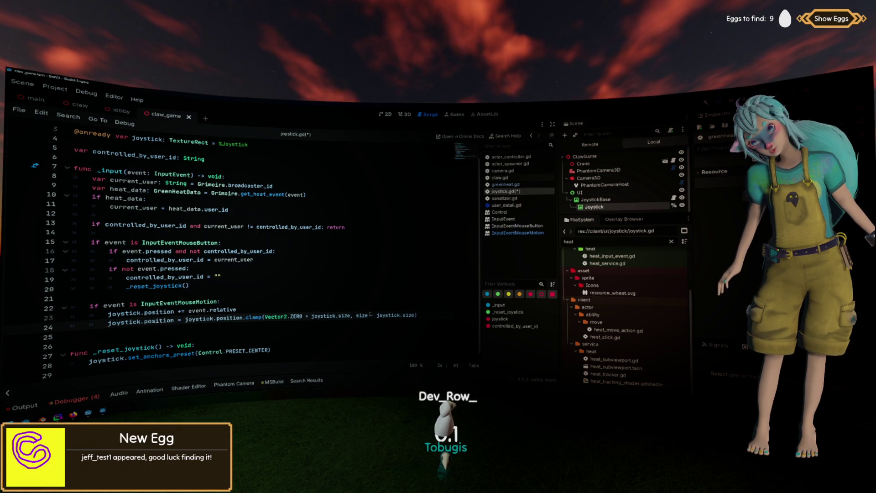
{"action": "key", "text": "ctrl+s"}
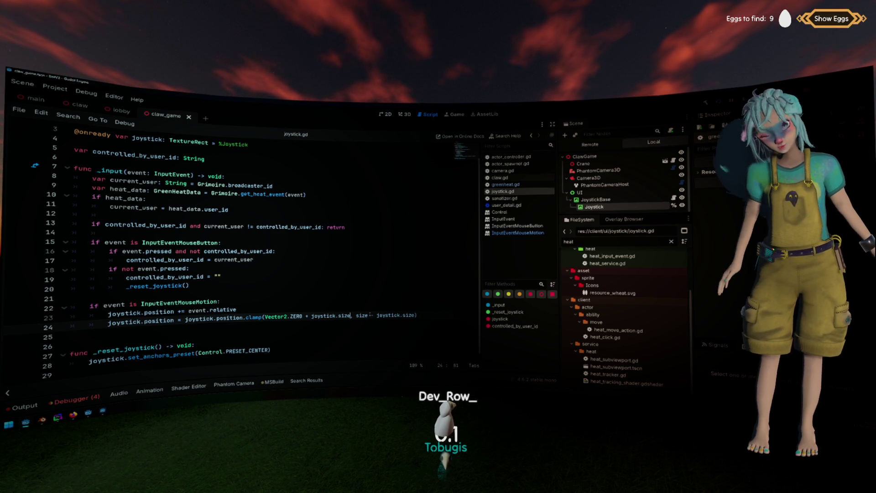
Delete ' + joystick.size' so the clamp's lower bound is plain Vector2.ZERO.
{"action": "key", "text": "ctrl+shift+Left"}
{"action": "key", "text": "ctrl+shift+Left"}
{"action": "key", "text": "ctrl+shift+Left"}
{"action": "key", "text": "BackSpace"}
{"action": "key", "text": "Up"}
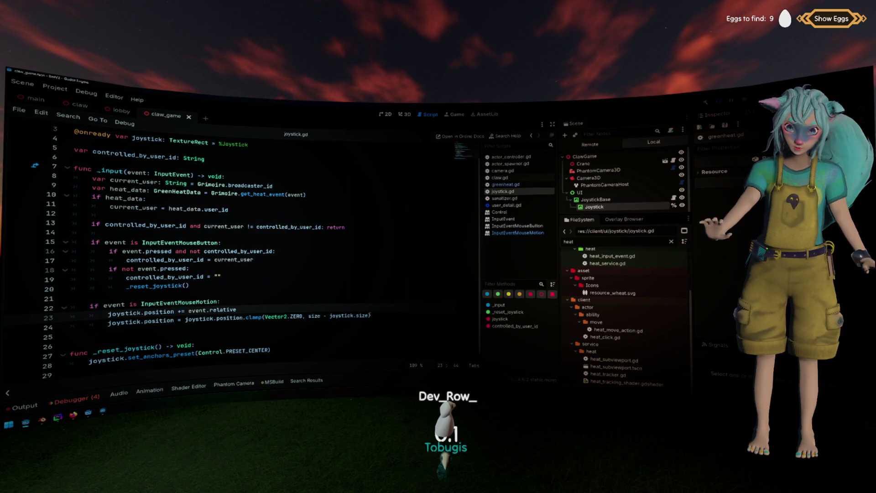
{"action": "left_click", "coordinate": [310, 317]}
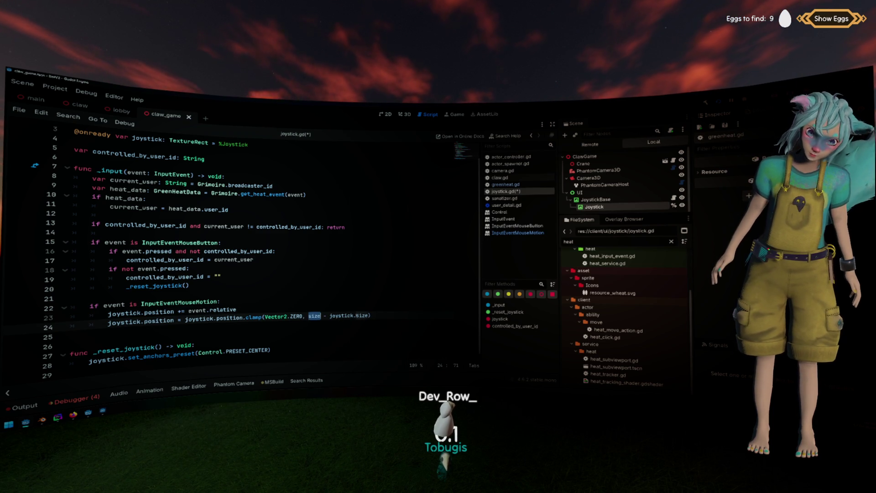
{"action": "left_click", "coordinate": [369, 303]}
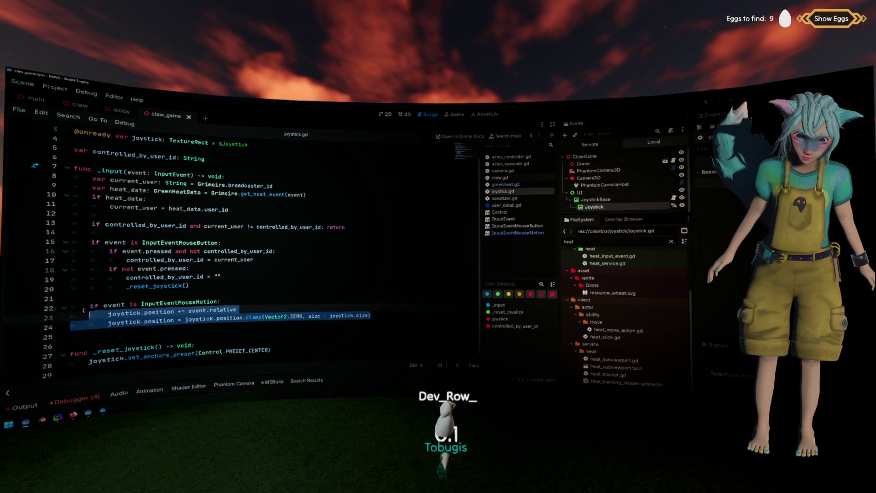
{"action": "left_click", "coordinate": [189, 269]}
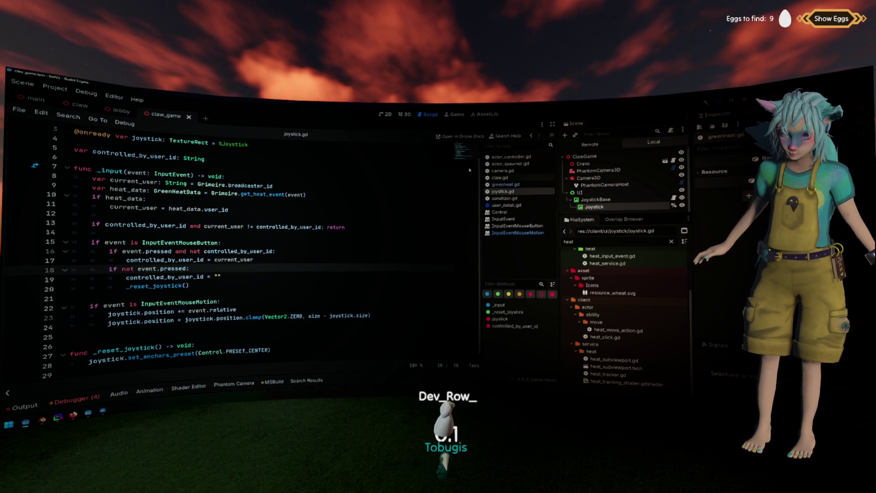
Switch to the 2D scene and start Save Branch as Scene on JoystickBase.
{"action": "key", "text": "ctrl+F1"}
{"action": "left_click", "coordinate": [485, 169]}
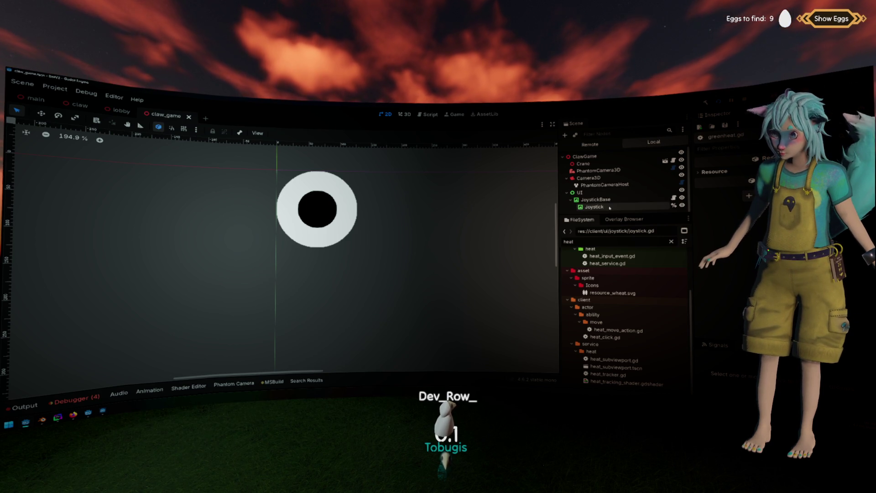
{"action": "right_click", "coordinate": [606, 200]}
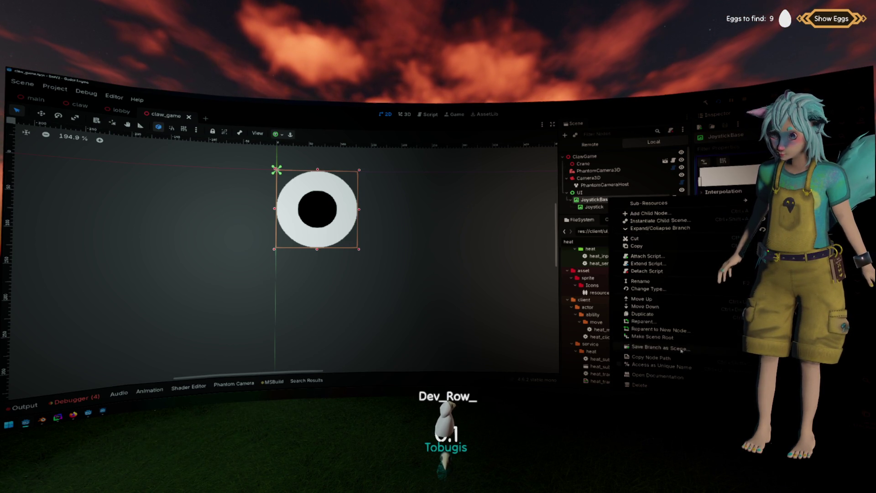
{"action": "left_click", "coordinate": [679, 348]}
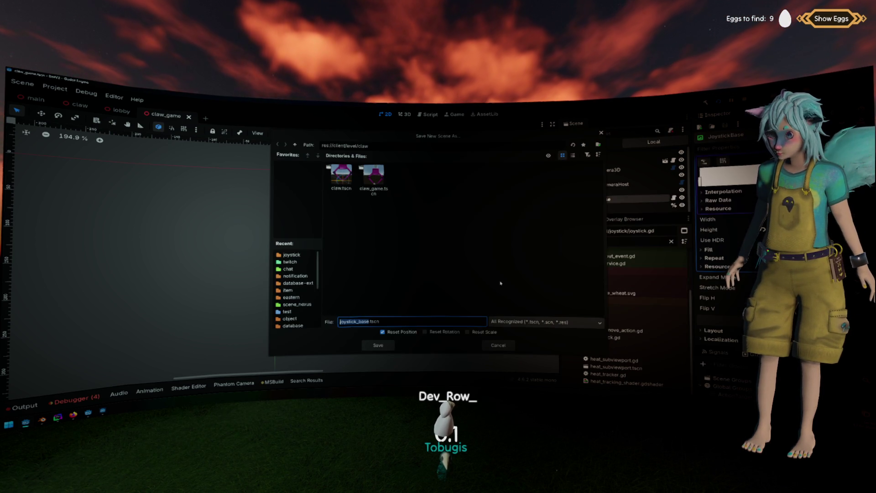
Browse to res://client/ui/joystick and save the JoystickBase branch scene there.
{"action": "left_click", "coordinate": [296, 145]}
{"action": "left_click", "coordinate": [295, 145]}
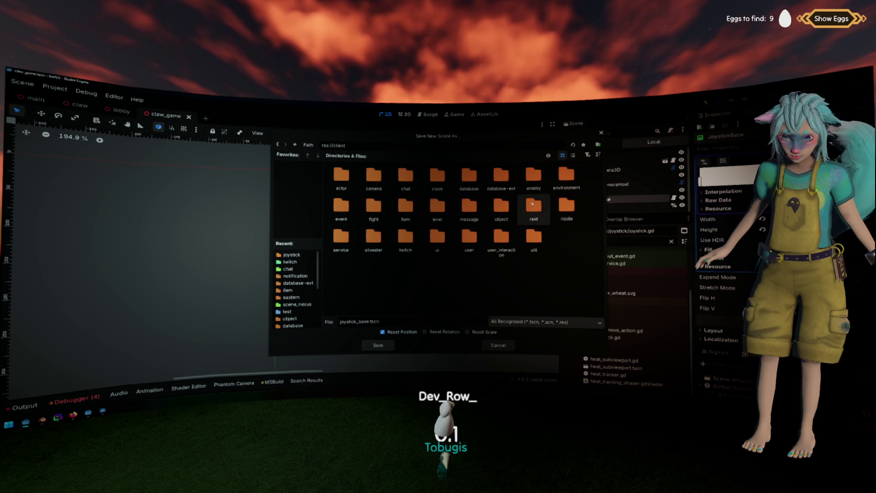
{"action": "left_click", "coordinate": [294, 145]}
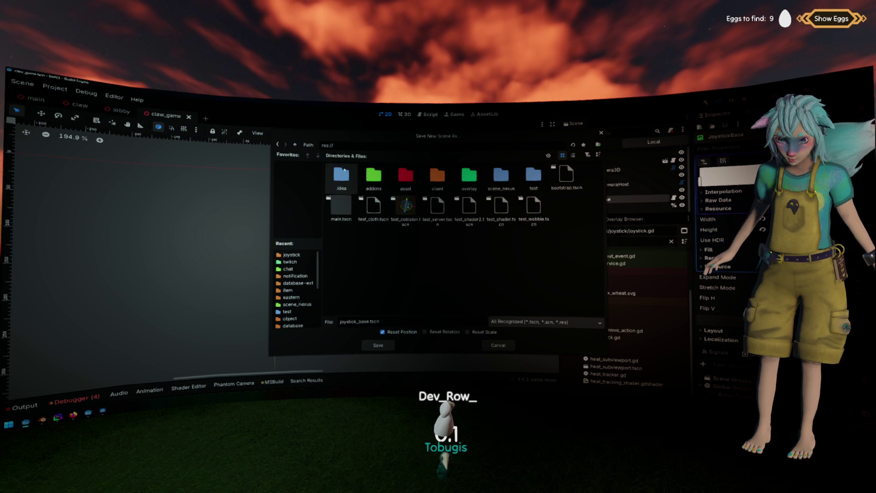
{"action": "double_click", "coordinate": [462, 207]}
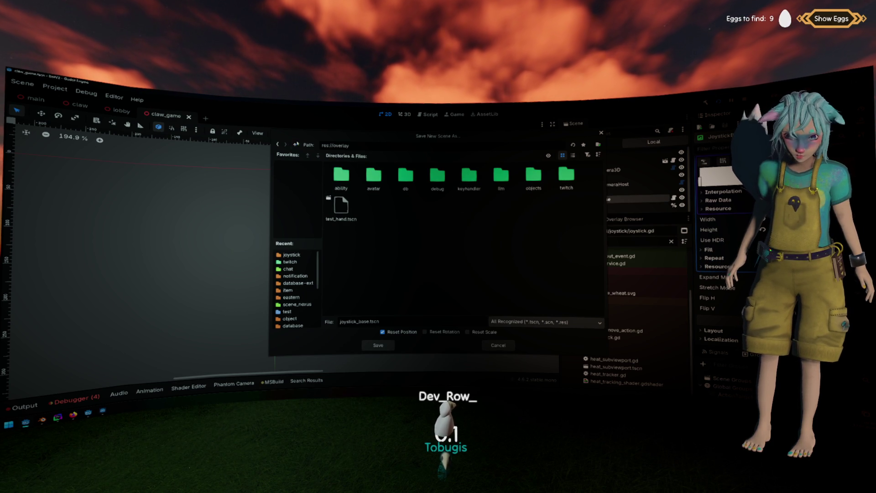
{"action": "left_click", "coordinate": [294, 144]}
{"action": "double_click", "coordinate": [437, 176]}
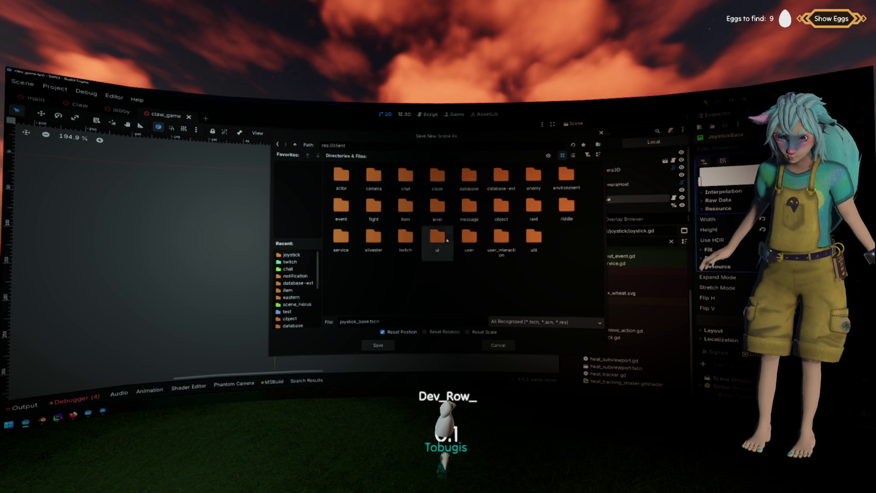
{"action": "double_click", "coordinate": [446, 239]}
{"action": "double_click", "coordinate": [373, 175]}
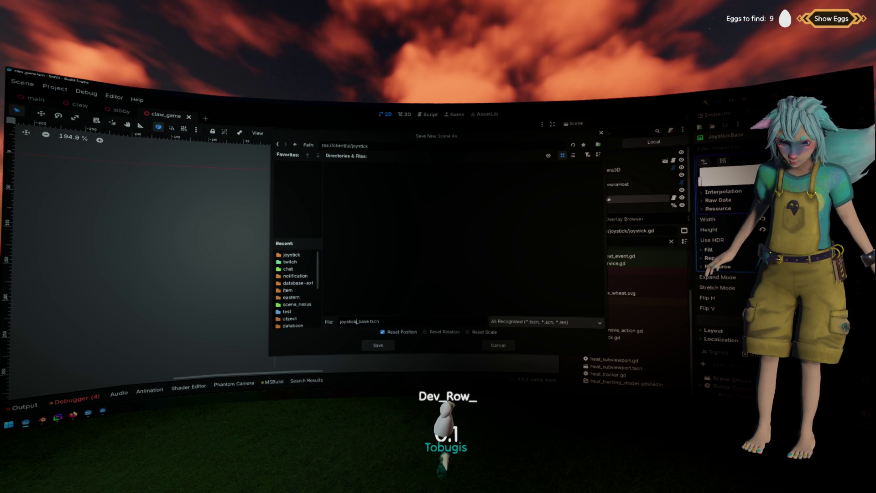
{"action": "left_click_drag", "start_coordinate": [357, 322], "coordinate": [368, 321]}
{"action": "key", "text": "Return"}
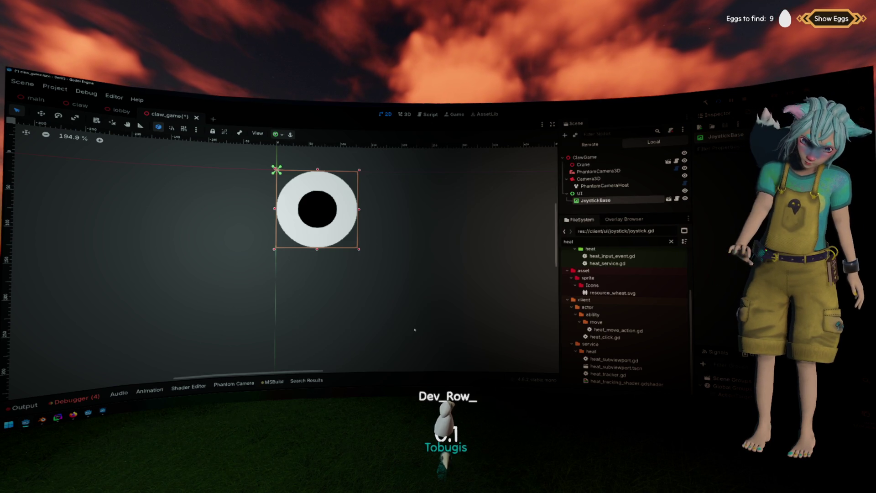
{"action": "left_click", "coordinate": [411, 299]}
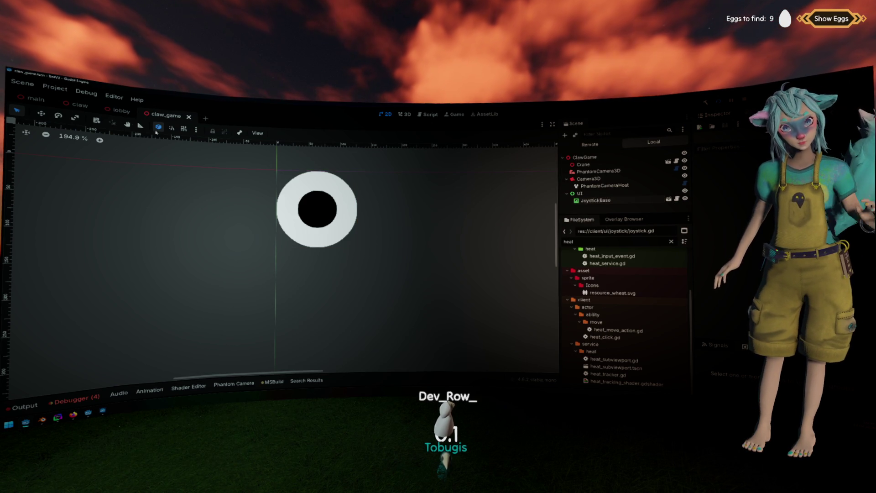
In the lobby scene, filter FileSystem for 'joy' and drag joystick.tscn into the scene tree.
{"action": "left_click", "coordinate": [35, 99]}
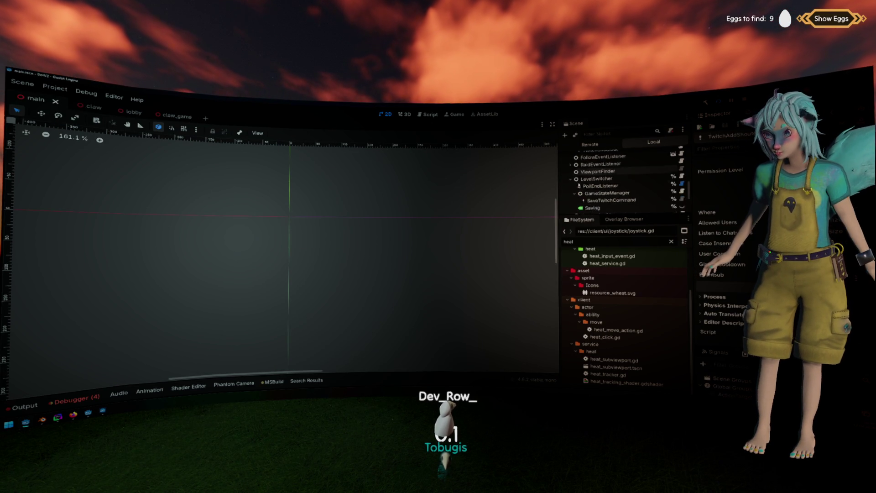
{"action": "left_click", "coordinate": [124, 112]}
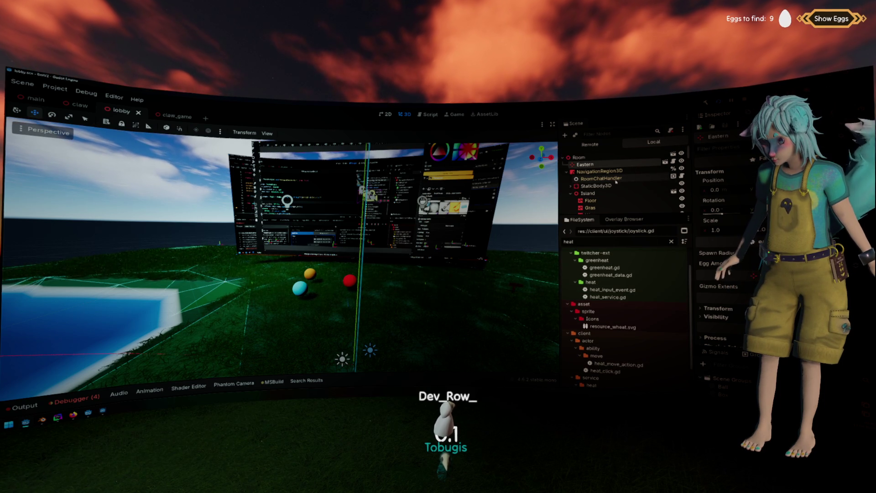
{"action": "double_click", "coordinate": [600, 238]}
{"action": "type", "text": "joy"}
{"action": "left_click_drag", "start_coordinate": [603, 298], "coordinate": [603, 163]}
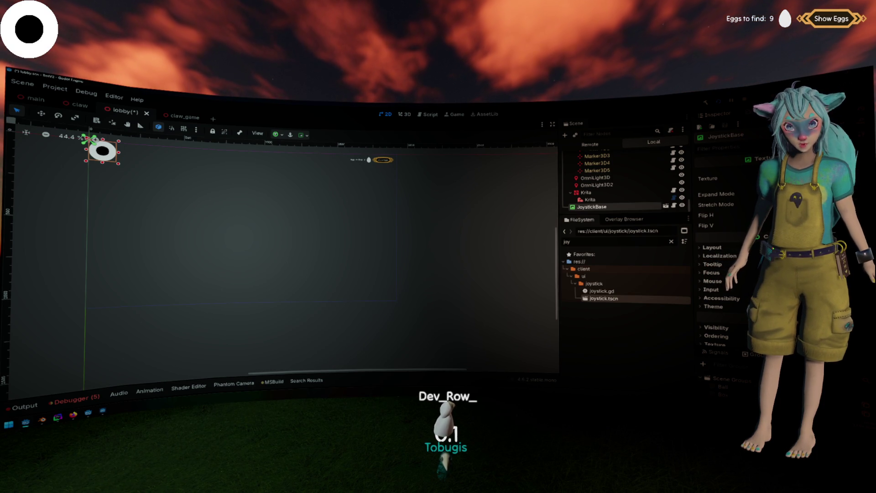
Follow the Output parse error to joystick.gd and review the Debugger's error list.
{"action": "left_click", "coordinate": [36, 403]}
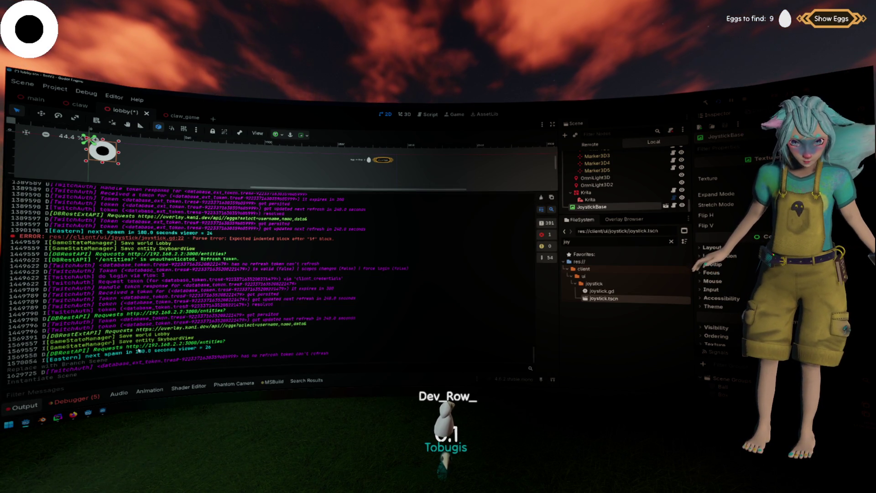
{"action": "left_click", "coordinate": [168, 237]}
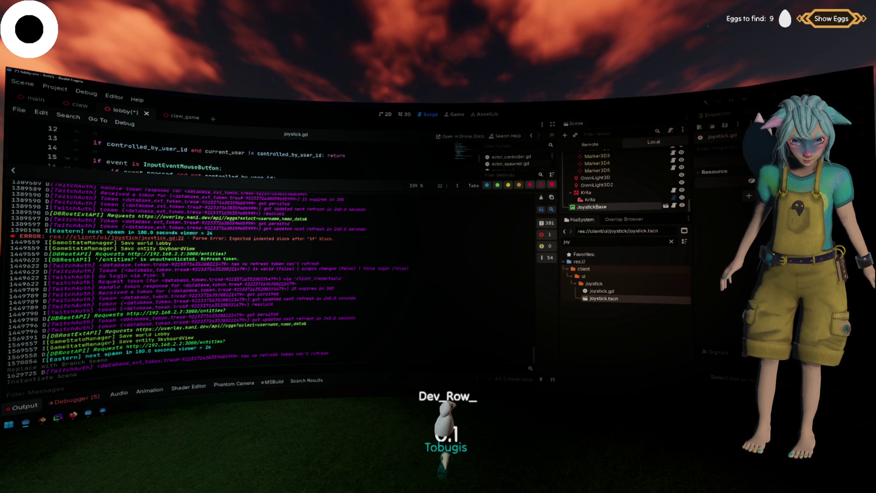
{"action": "left_click", "coordinate": [542, 198]}
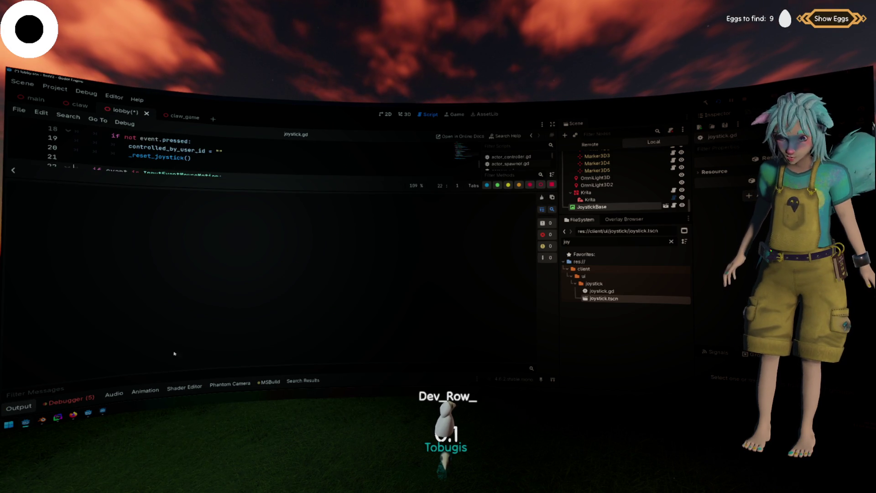
{"action": "left_click", "coordinate": [68, 398]}
{"action": "left_click", "coordinate": [90, 267]}
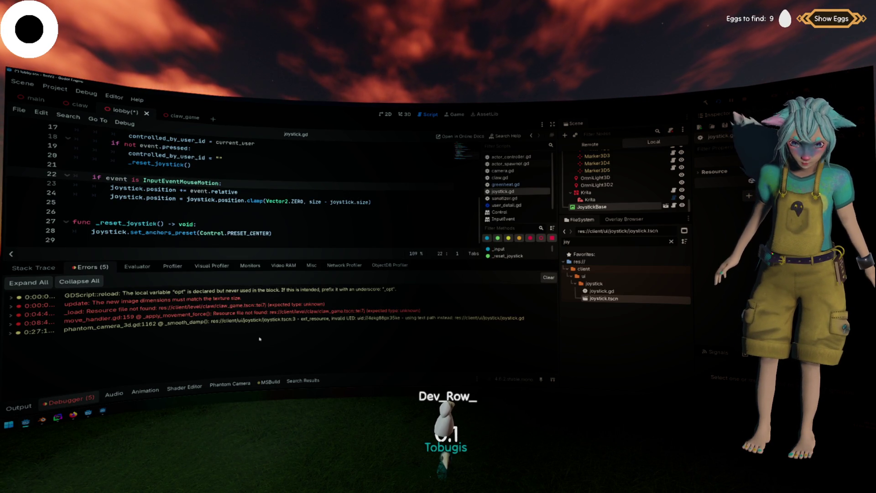
In joystick.gd, wrap the line 13 condition in parentheses, append 'or controlled_by_user_id == ""', and save.
{"action": "left_click", "coordinate": [82, 393]}
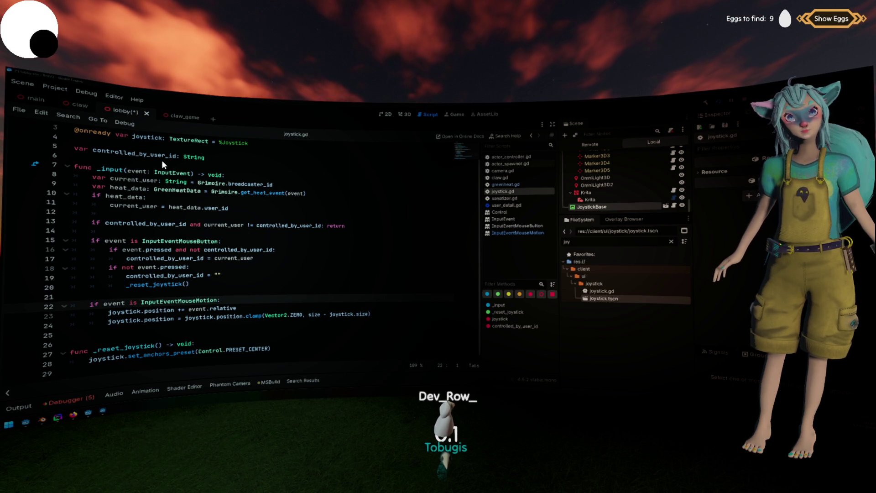
{"action": "left_click", "coordinate": [257, 215]}
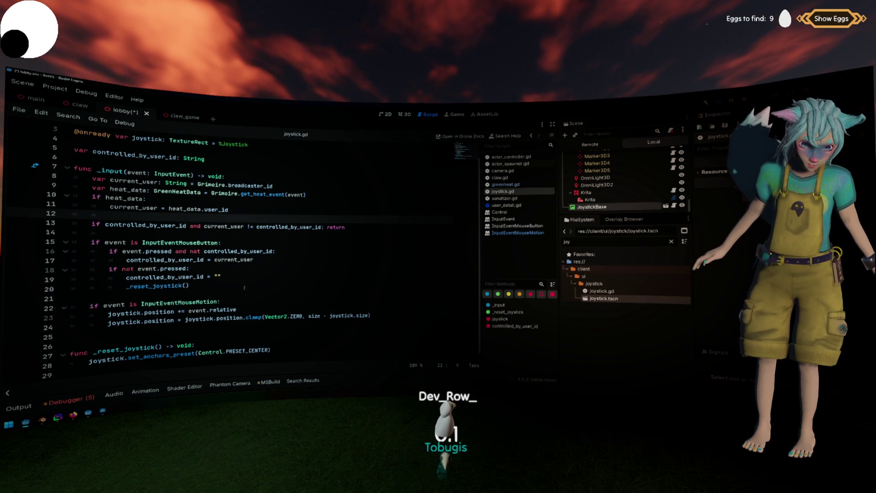
{"action": "left_click", "coordinate": [232, 296]}
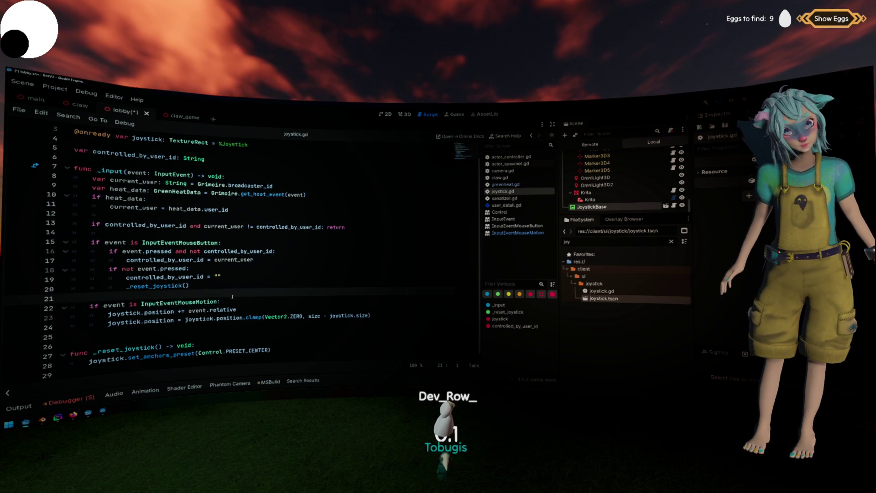
{"action": "double_click", "coordinate": [146, 224]}
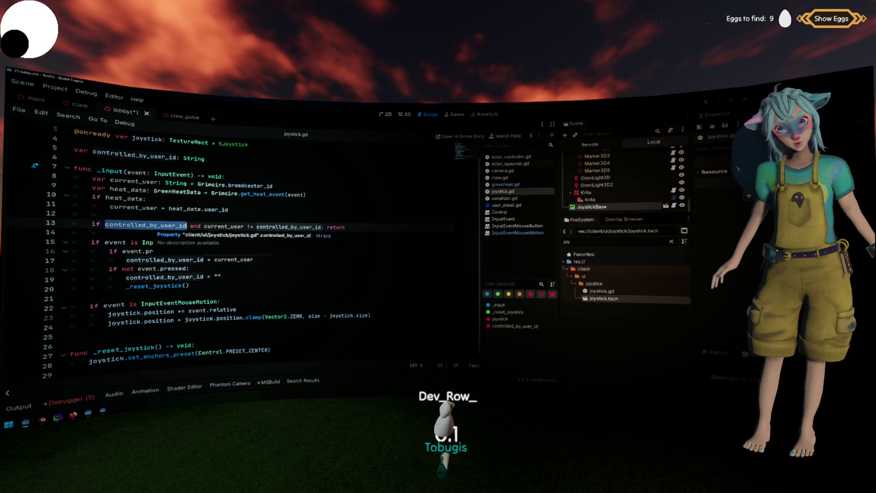
{"action": "left_click", "coordinate": [322, 227]}
{"action": "type", "text": "("}
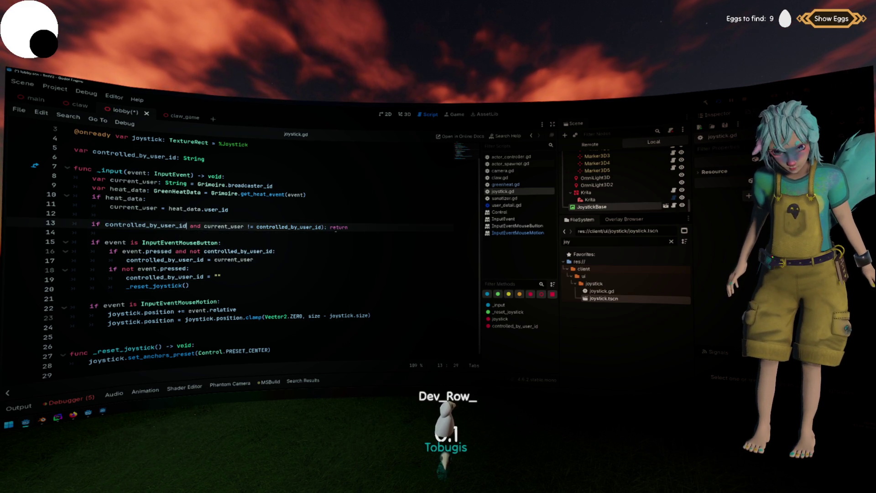
{"action": "key", "text": "BackSpace"}
{"action": "left_click", "coordinate": [104, 224]}
{"action": "type", "text": "("}
{"action": "left_click", "coordinate": [330, 227]}
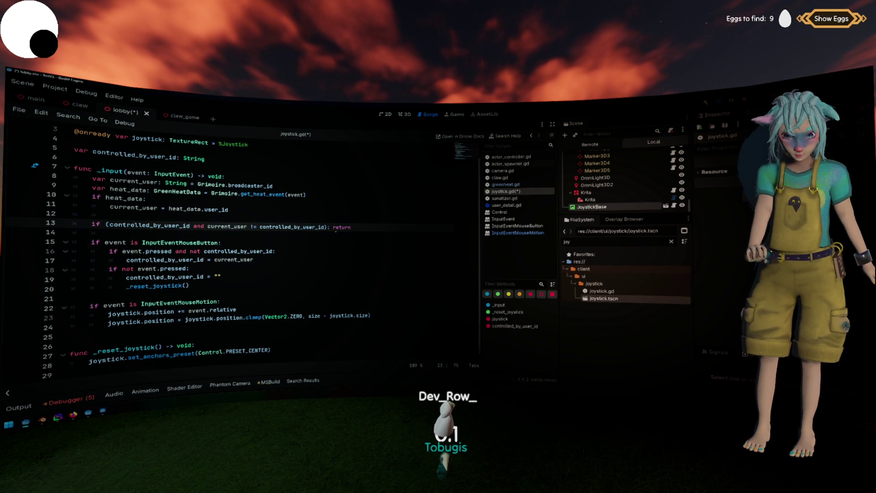
{"action": "type", "text": "or "}
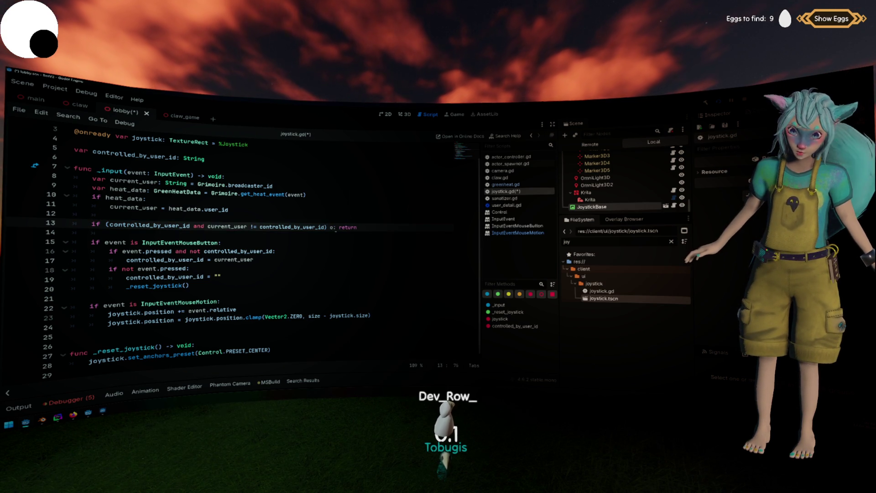
{"action": "type", "text": "controlled_by_user_id == \"\""}
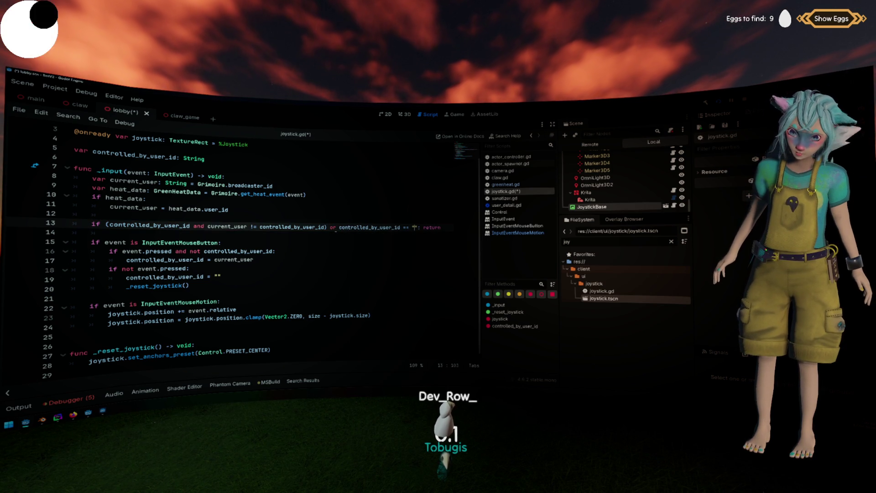
{"action": "left_click", "coordinate": [109, 214]}
{"action": "key", "text": "ctrl+s"}
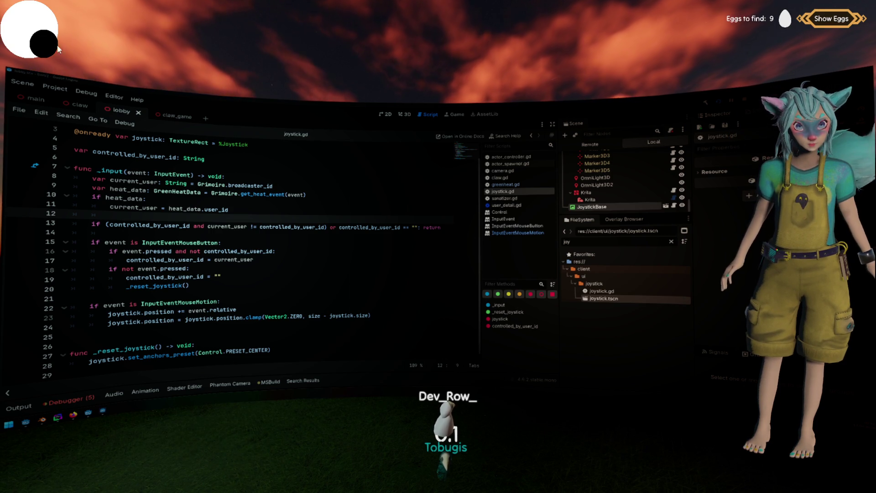
Drop that clause and add 'if controlled_by_user_id == "": return' above the mouse motion check, then save.
{"action": "left_click", "coordinate": [272, 232]}
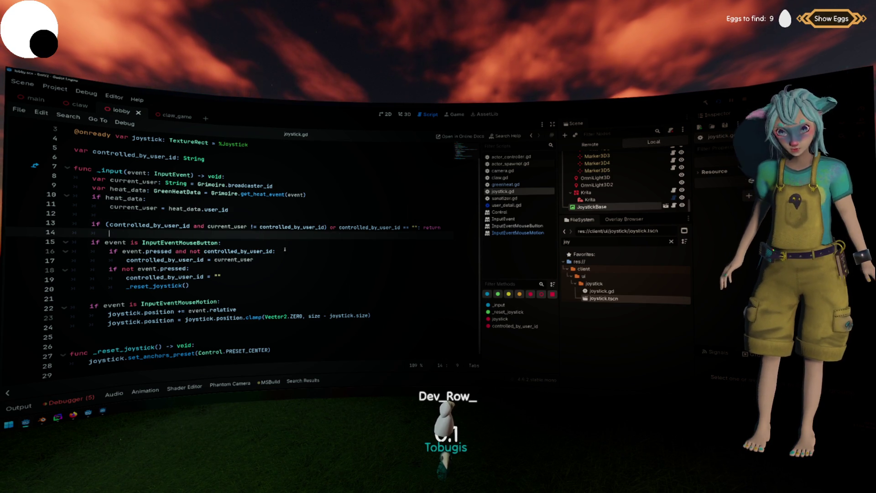
{"action": "left_click", "coordinate": [191, 286]}
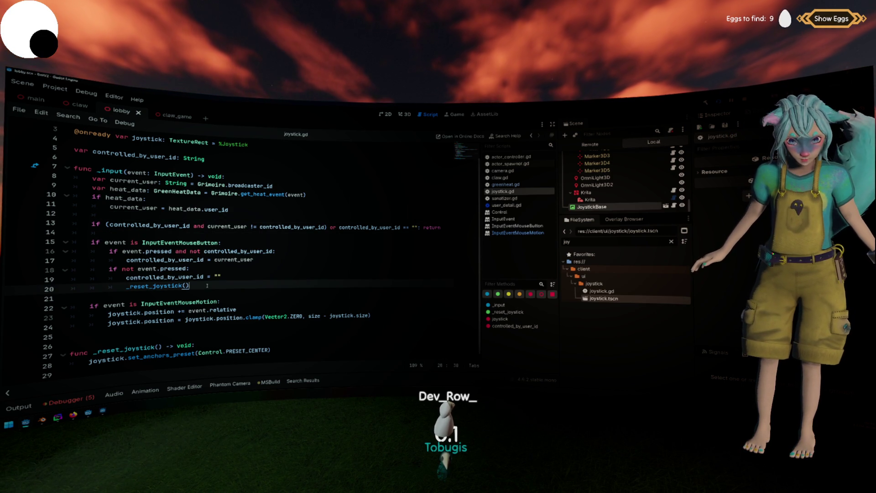
{"action": "left_click_drag", "start_coordinate": [339, 227], "coordinate": [435, 227]}
{"action": "key", "text": "BackSpace"}
{"action": "key", "text": "BackSpace"}
{"action": "key", "text": "BackSpace"}
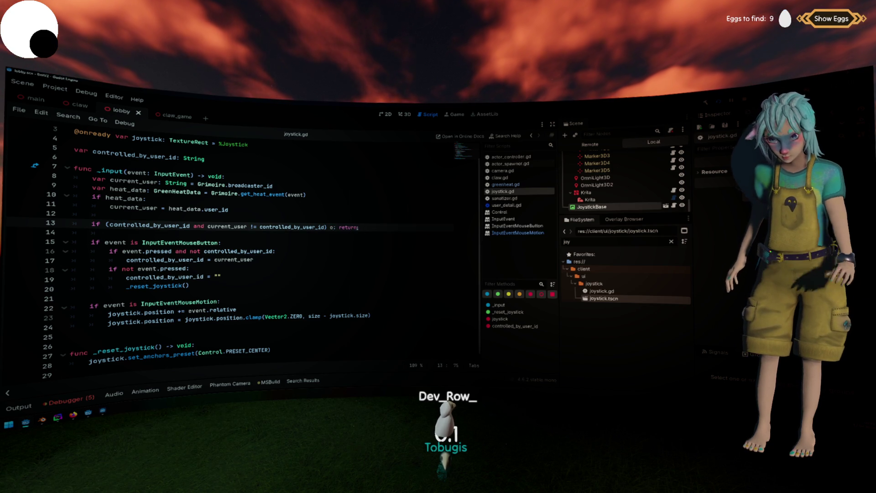
{"action": "key", "text": "Down"}
{"action": "key", "text": "Down"}
{"action": "key", "text": "Down"}
{"action": "key", "text": "Return"}
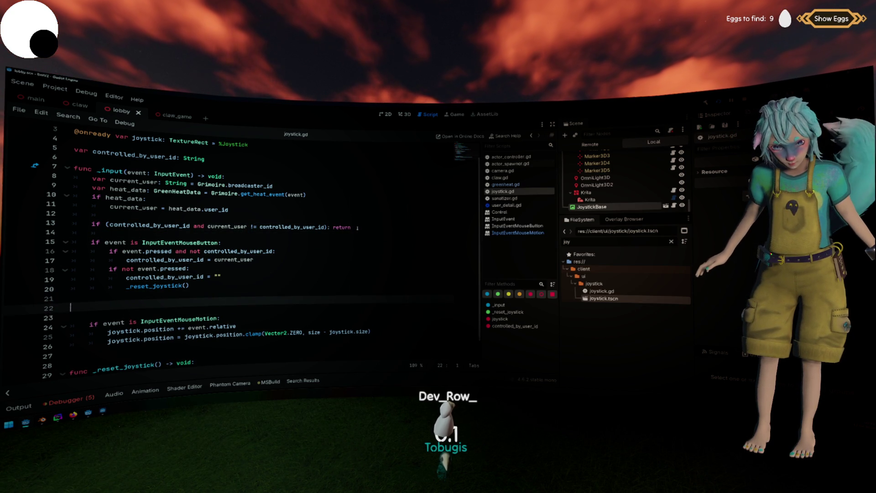
{"action": "type", "text": "if controlled_by_user_id == \"\""}
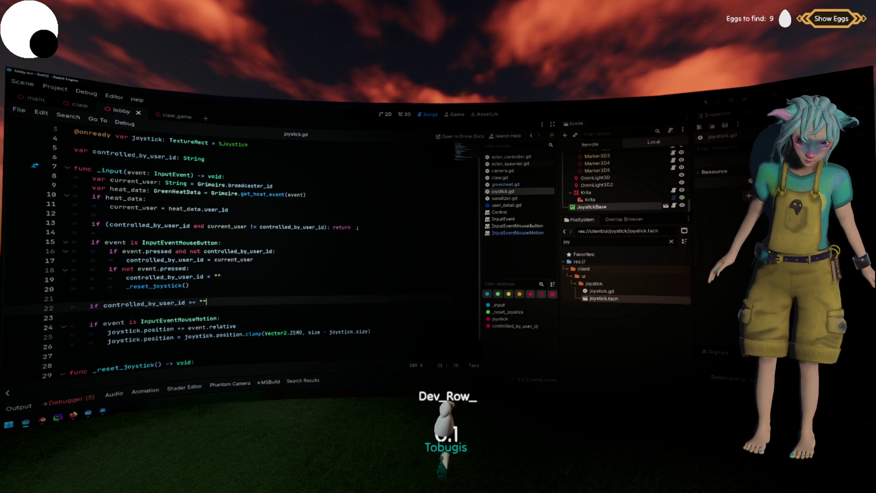
{"action": "type", "text": ": return"}
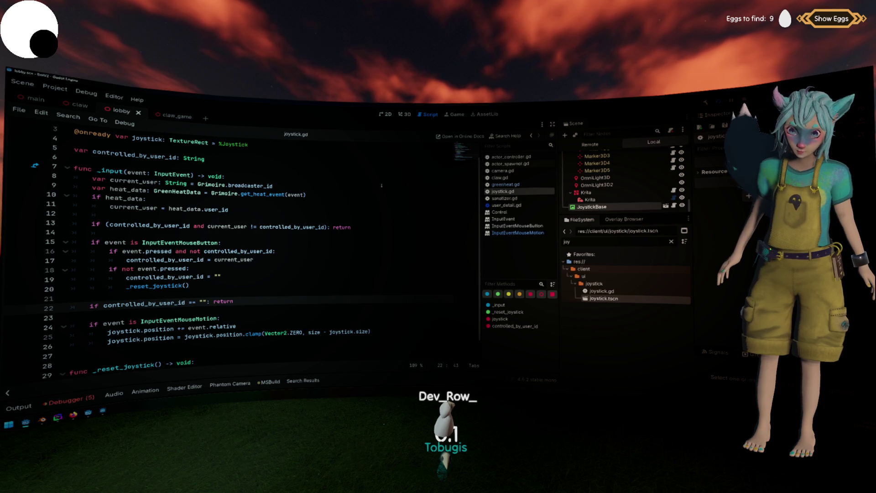
{"action": "left_click", "coordinate": [325, 227]}
{"action": "key", "text": "BackSpace"}
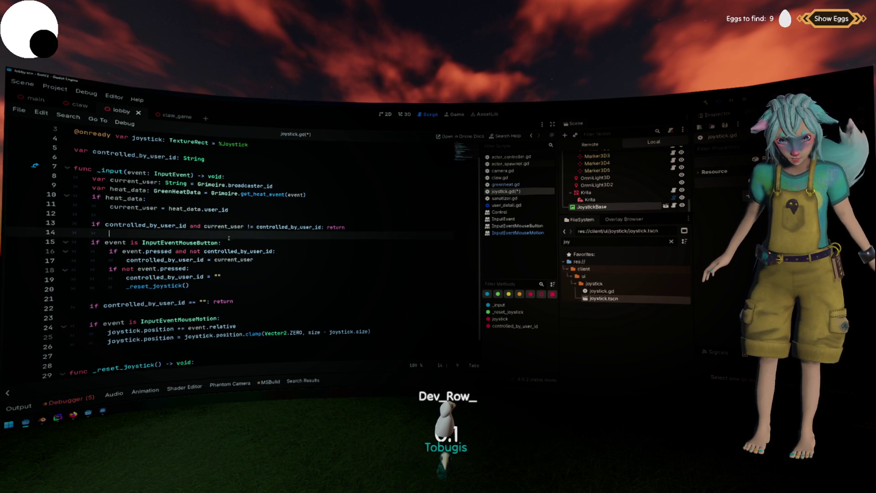
{"action": "key", "text": "Down"}
{"action": "key", "text": "ctrl+s"}
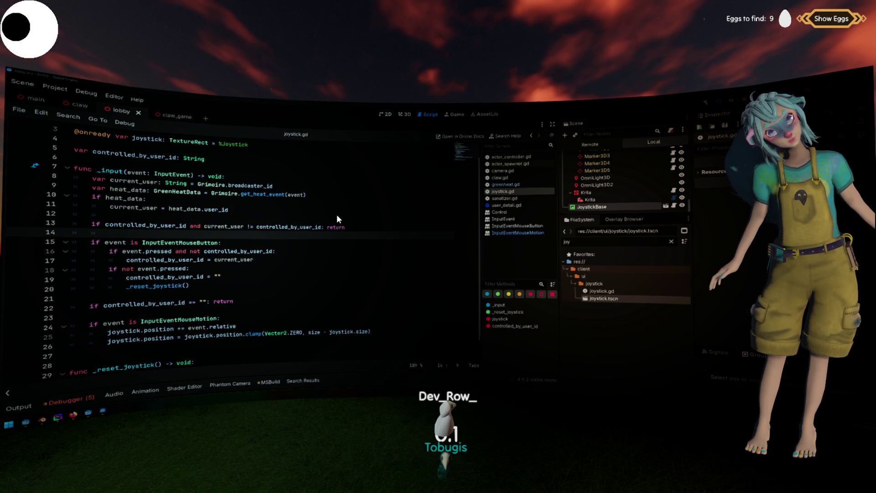
Duplicate JoystickBase in the lobby scene to create JoystickBase2.
{"action": "left_click", "coordinate": [227, 226]}
{"action": "scroll", "coordinate": [227, 210], "scroll_direction": "down", "scroll_amount": 1}
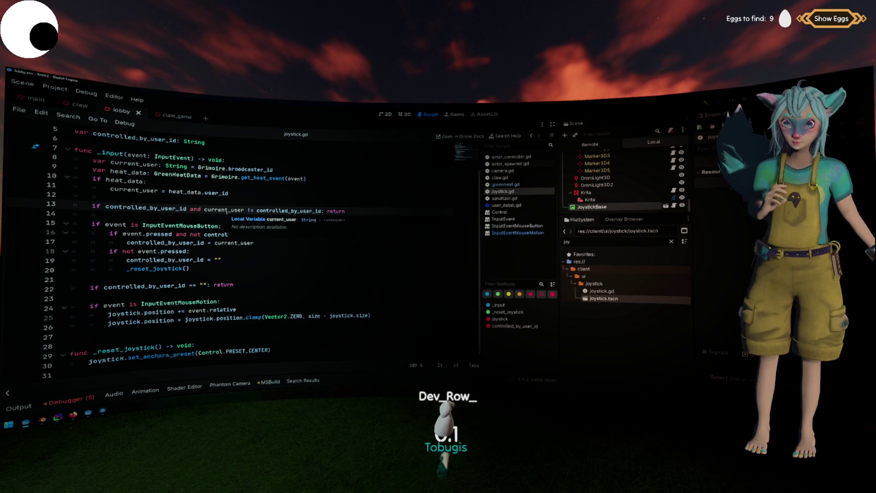
{"action": "key", "text": "ctrl+d"}
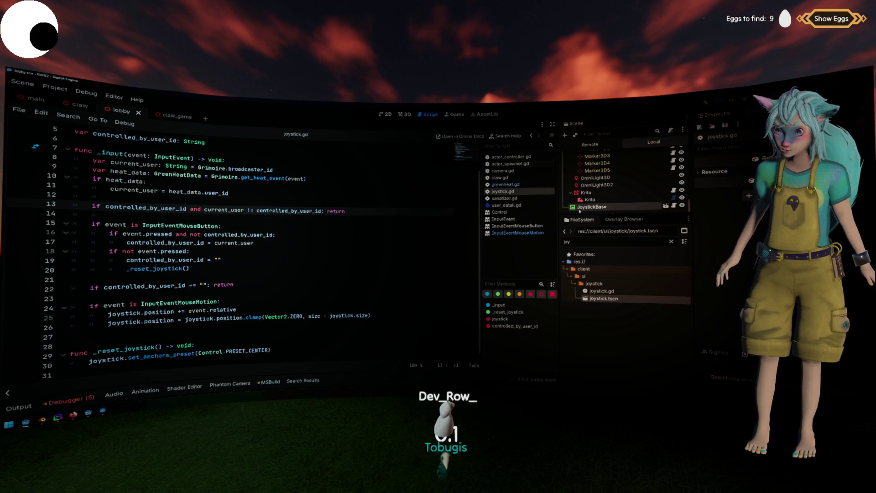
{"action": "key", "text": "ctrl+F1"}
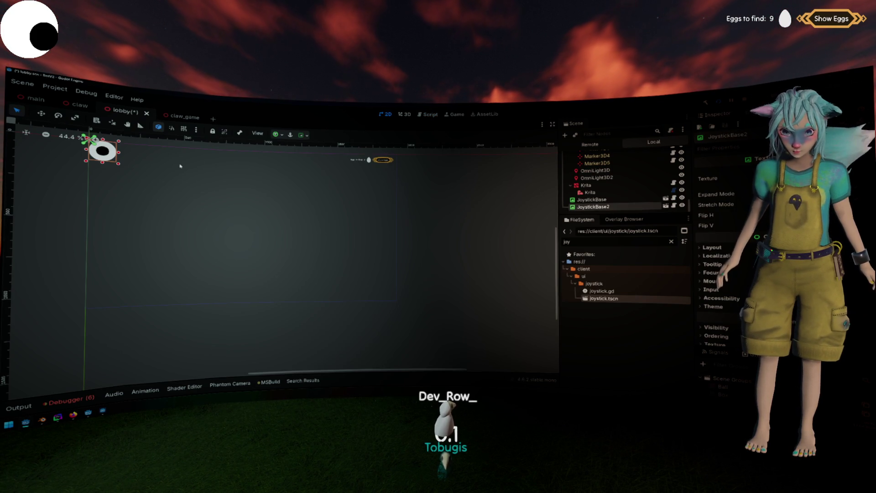
Drag JoystickBase2 to the right of the first joystick, save the lobby scene, and rerun with F5.
{"action": "key", "text": "w"}
{"action": "left_click_drag", "start_coordinate": [103, 151], "coordinate": [129, 154]}
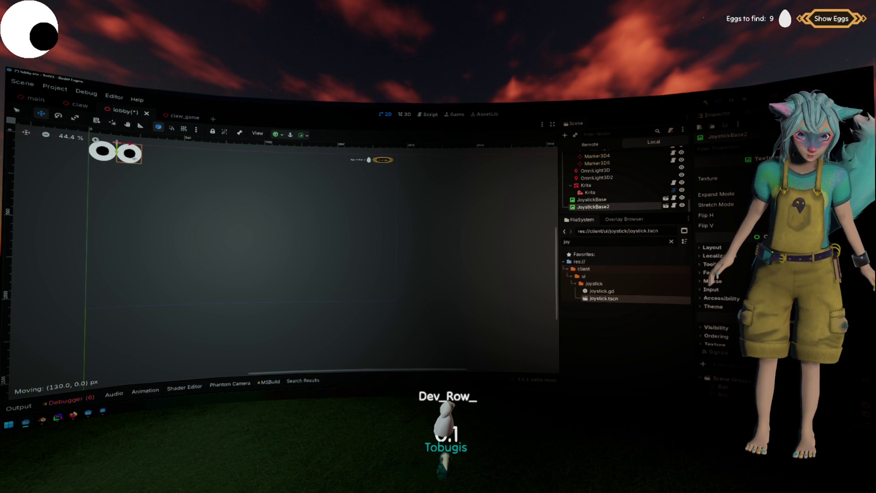
{"action": "key", "text": "ctrl+s"}
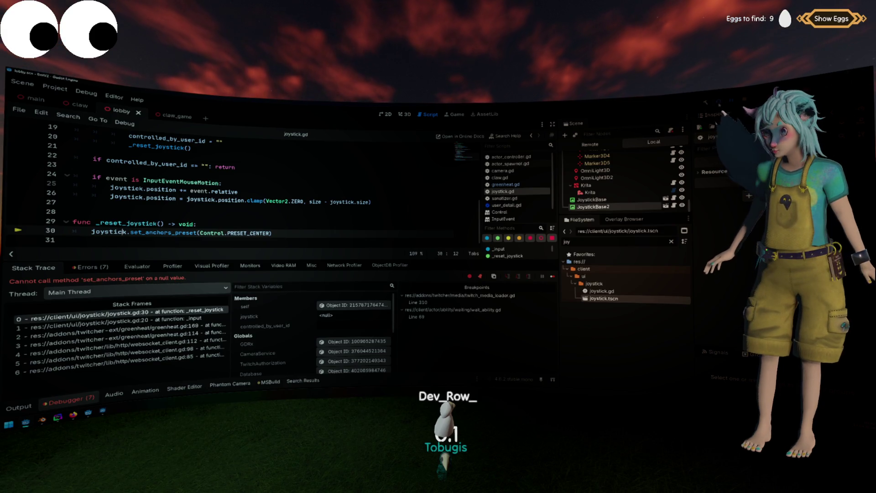
{"action": "key", "text": "F5"}
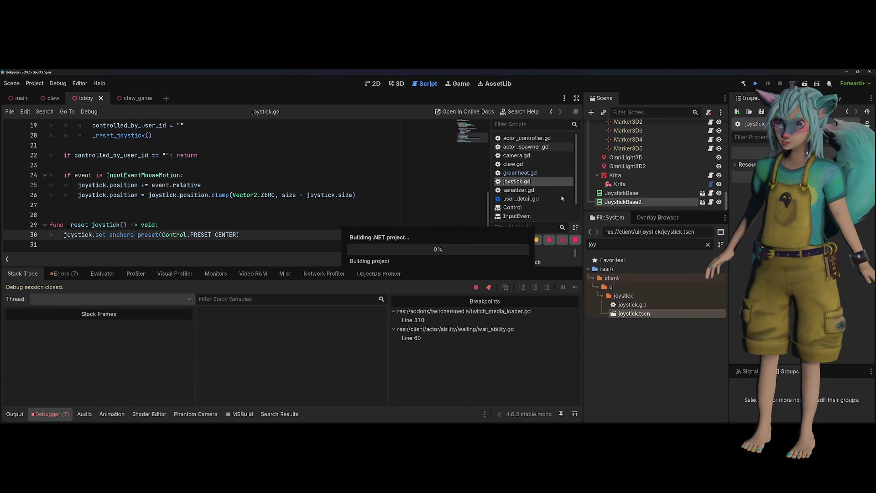
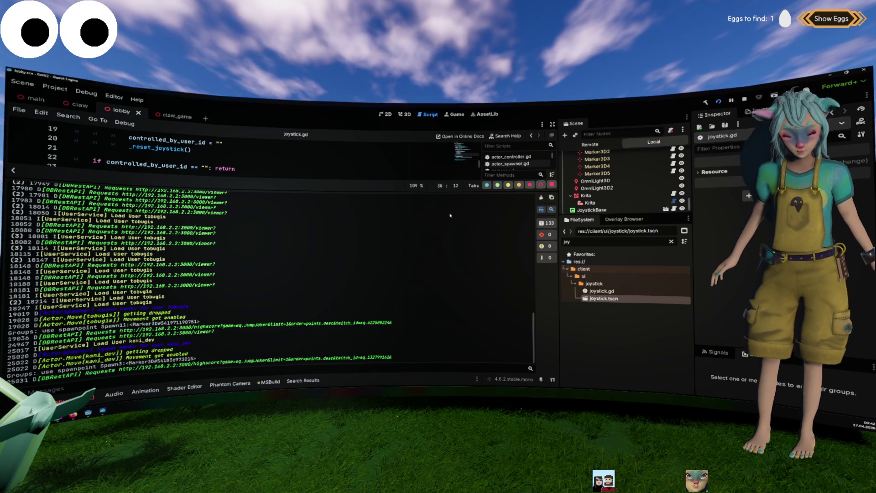
Hide the Output log and open the JoystickBase joystick scene in its own tab.
{"action": "key", "text": "ctrl+j"}
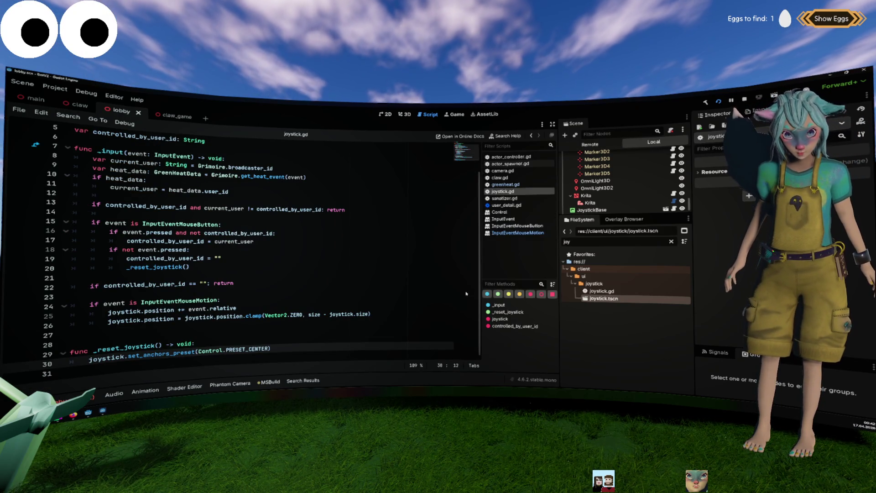
{"action": "scroll", "coordinate": [392, 273], "scroll_direction": "up", "scroll_amount": 2}
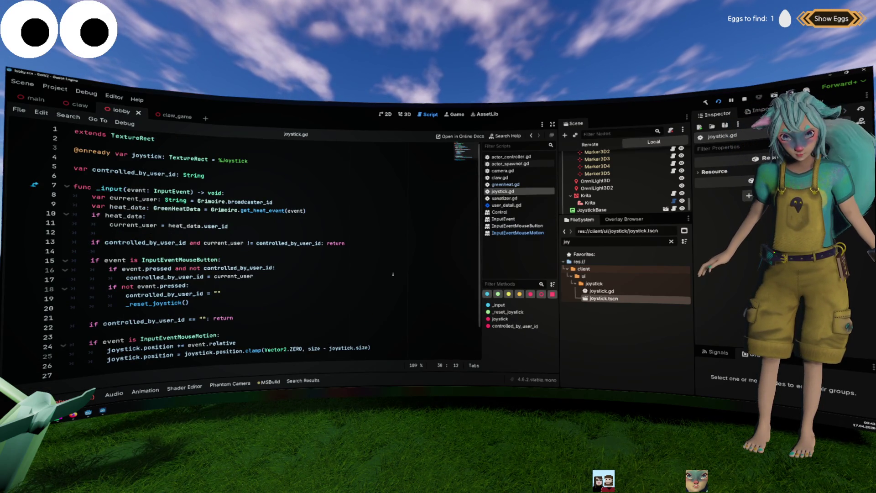
{"action": "left_click", "coordinate": [641, 210]}
{"action": "key", "text": "ctrl+d"}
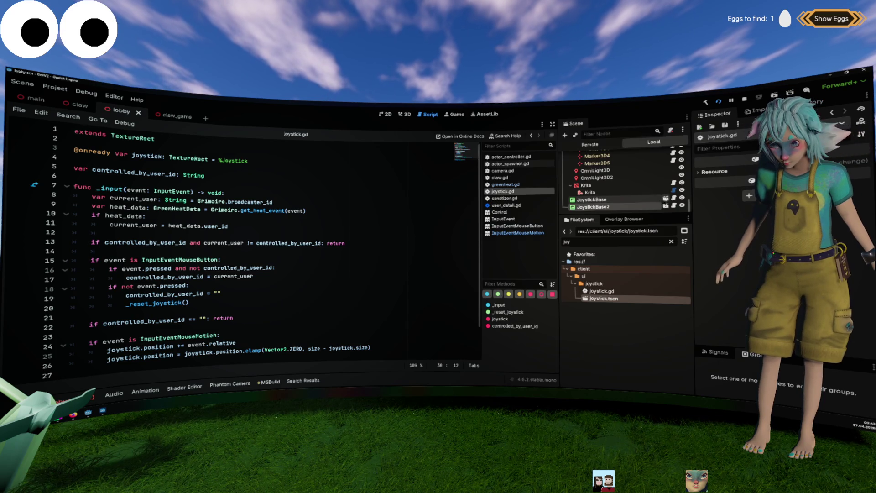
{"action": "left_click", "coordinate": [666, 206]}
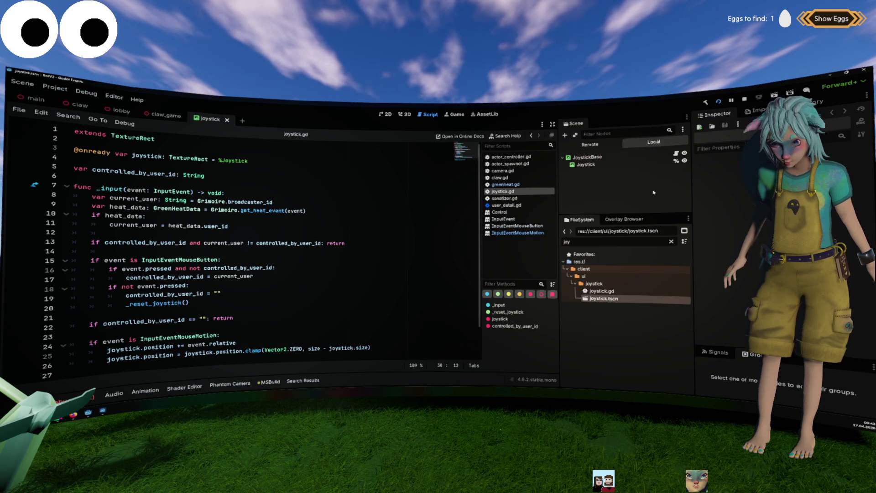
Show the Joystick node's joystick.gd script and place the caret in the input function's name.
{"action": "left_click", "coordinate": [675, 153]}
{"action": "scroll", "coordinate": [335, 246], "scroll_direction": "down", "scroll_amount": 2}
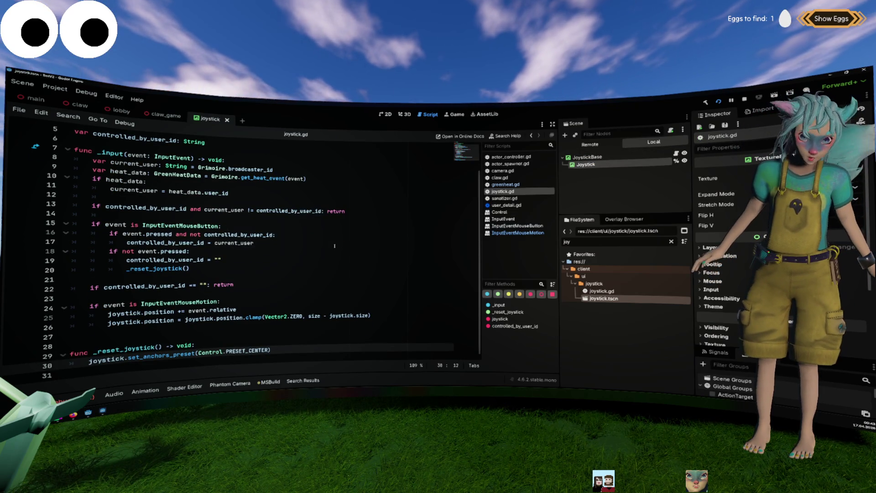
{"action": "scroll", "coordinate": [335, 246], "scroll_direction": "up", "scroll_amount": 2}
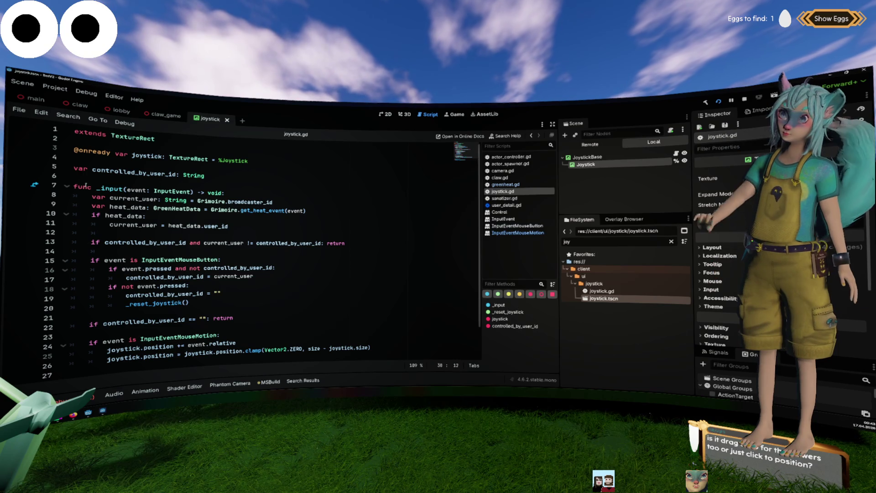
{"action": "left_click", "coordinate": [100, 188]}
Insert 'gui_' so the handler reads func _gui_input(event), then save joystick.gd.
{"action": "mouse_move", "coordinate": [166, 201]}
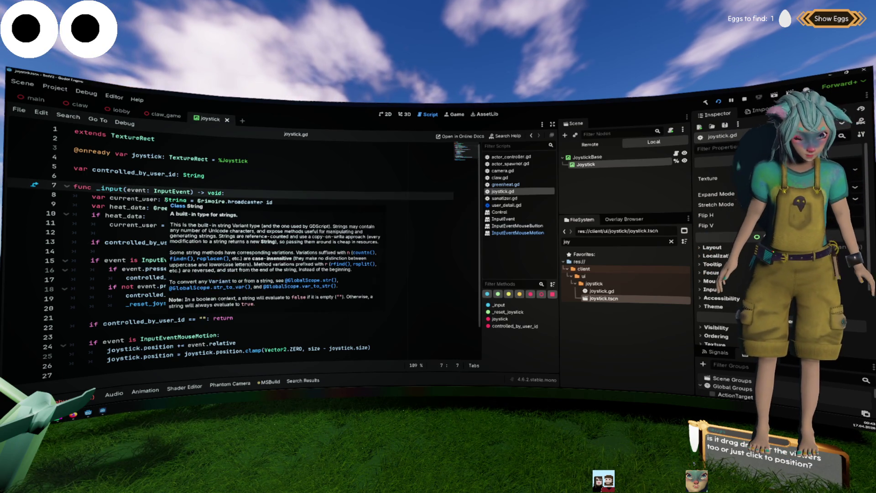
{"action": "type", "text": "gui_"}
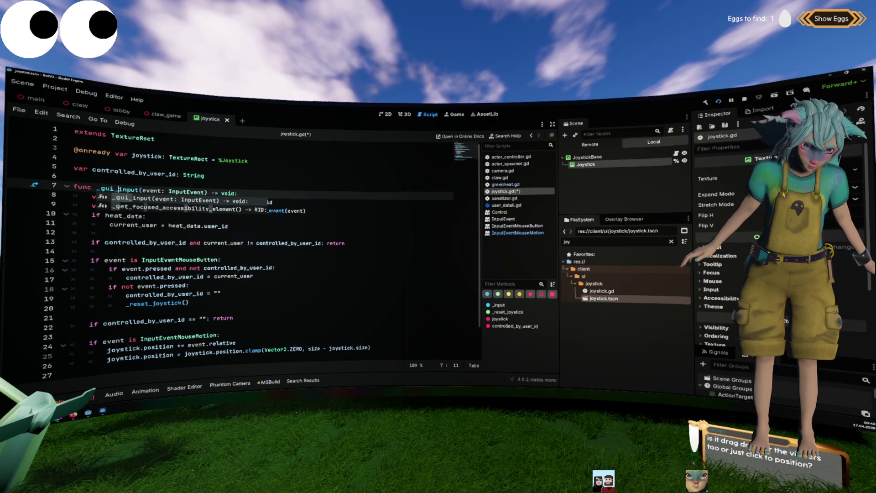
{"action": "key", "text": "Escape"}
{"action": "left_click", "coordinate": [216, 176]}
{"action": "key", "text": "ctrl+s"}
Scroll through joystick.gd and return focus to the script code.
{"action": "scroll", "coordinate": [216, 187], "scroll_direction": "down", "scroll_amount": 2}
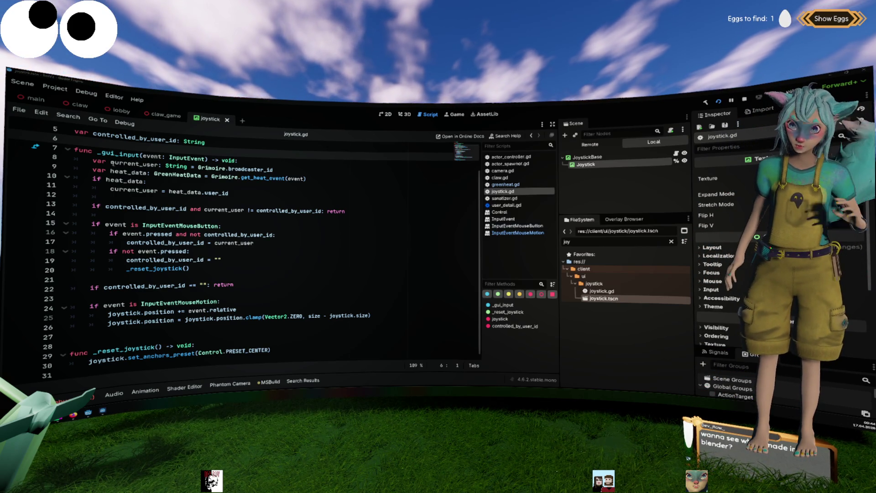
{"action": "left_click", "coordinate": [143, 349]}
{"action": "scroll", "coordinate": [234, 286], "scroll_direction": "up", "scroll_amount": 2}
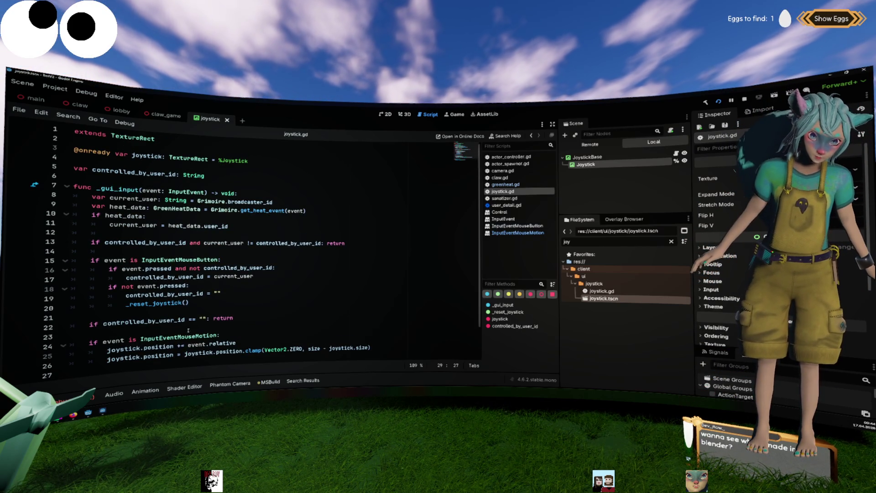
{"action": "mouse_move", "coordinate": [238, 280]}
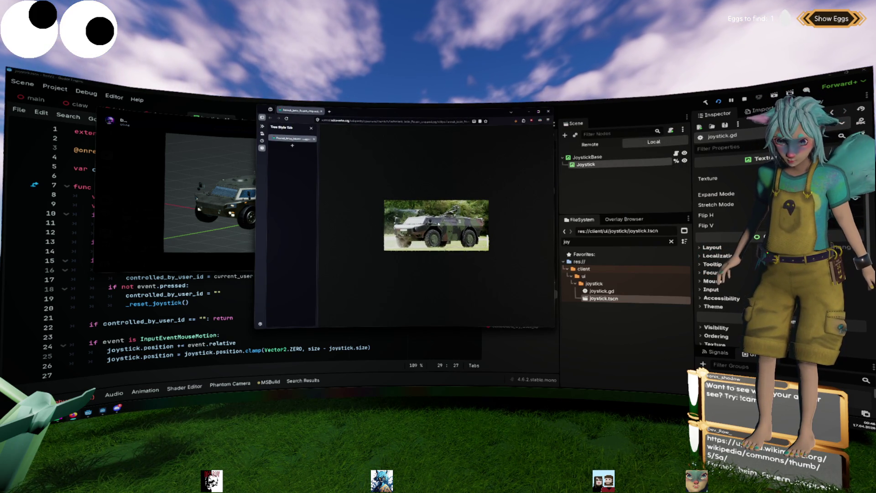
Enlarge the armoured vehicle photo and view it in Discord, then close Discord and the browser.
{"action": "key", "text": "ctrl+plus"}
{"action": "key", "text": "ctrl+plus"}
{"action": "key", "text": "ctrl+plus"}
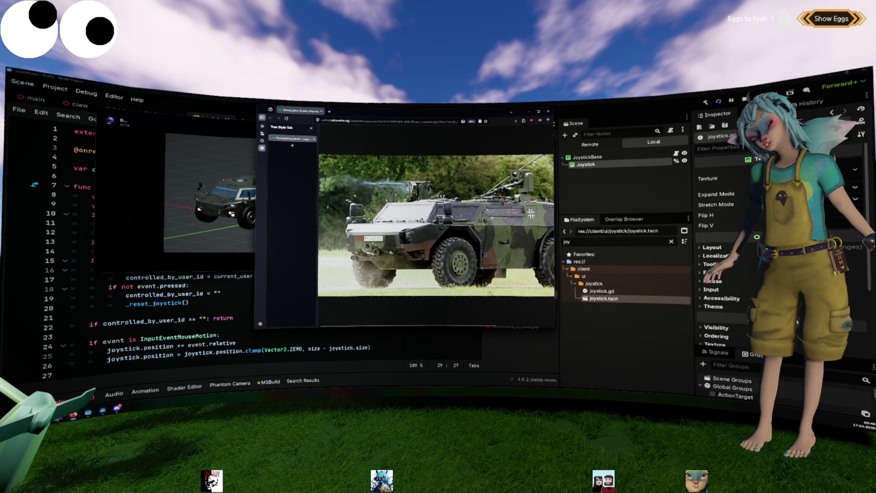
{"action": "left_click", "coordinate": [231, 132]}
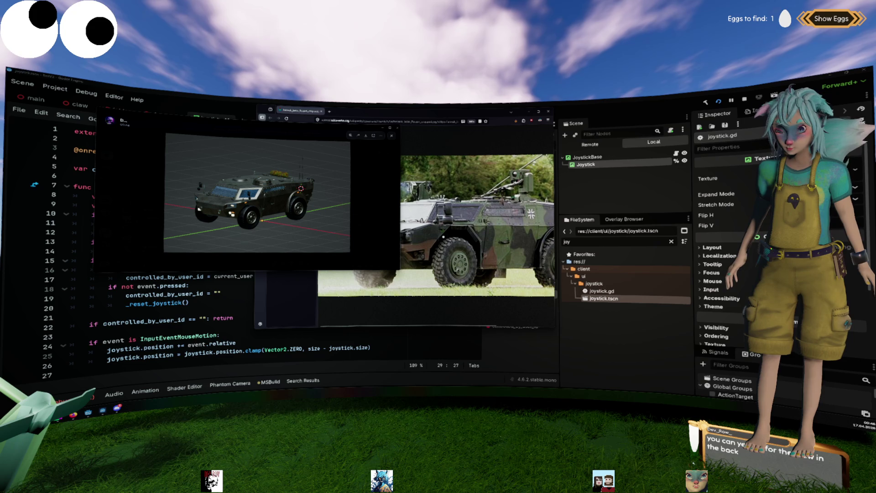
{"action": "left_click", "coordinate": [376, 235]}
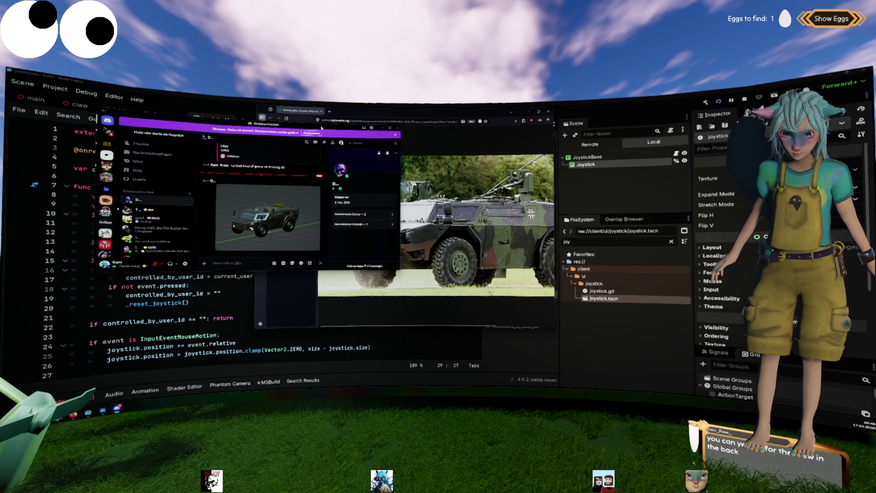
{"action": "left_click", "coordinate": [390, 128]}
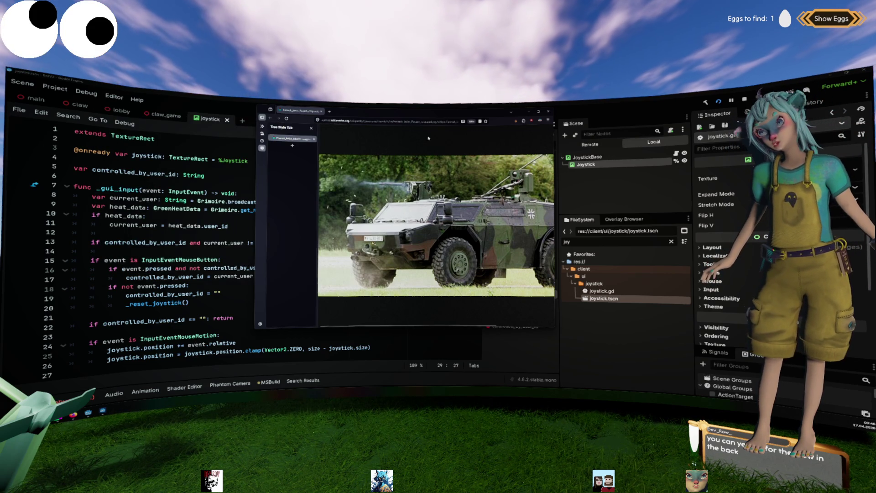
{"action": "key", "text": "ctrl+w"}
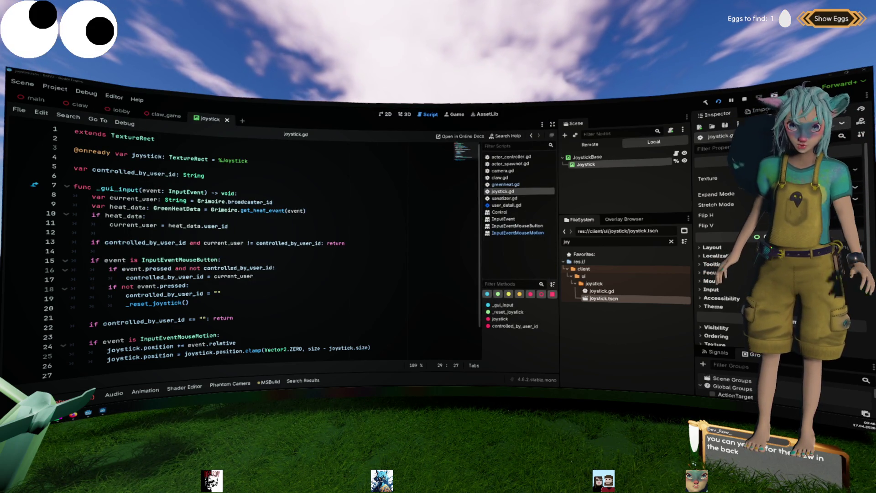
Add blank lines around the controlled_by_user_id declaration and review the joystick variable.
{"action": "left_click", "coordinate": [243, 176]}
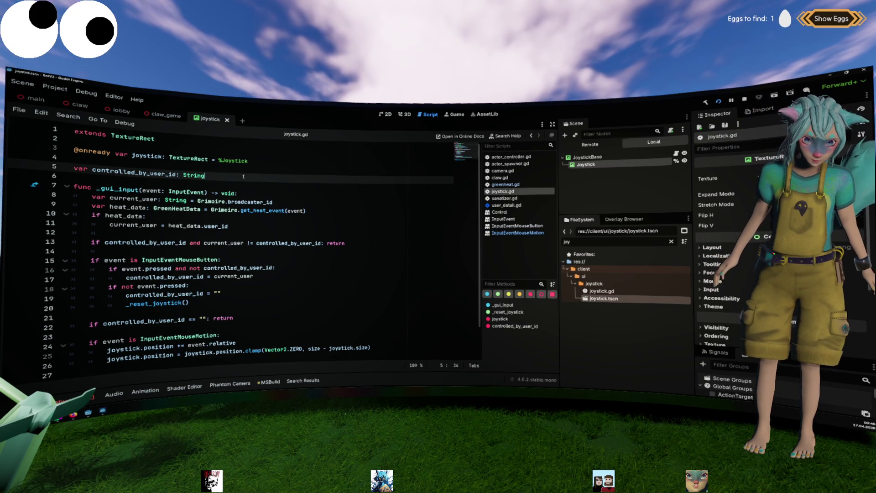
{"action": "key", "text": "Return"}
{"action": "key", "text": "Up"}
{"action": "key", "text": "Return"}
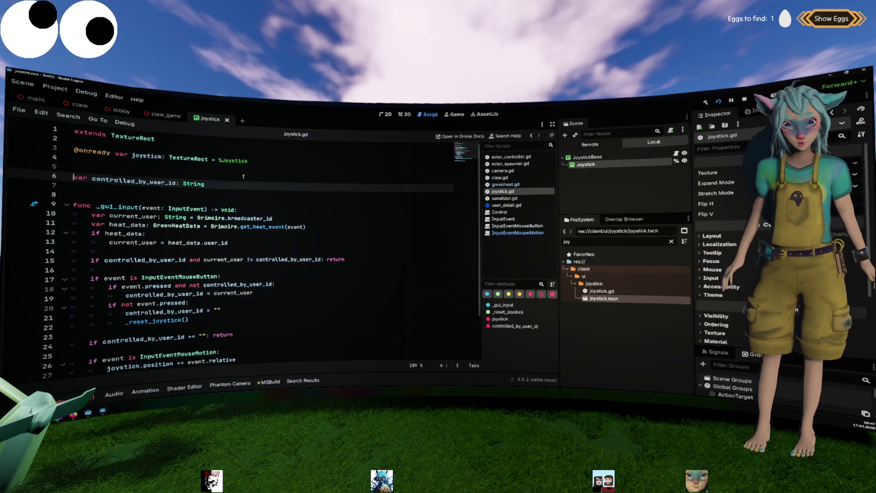
{"action": "left_click", "coordinate": [248, 174]}
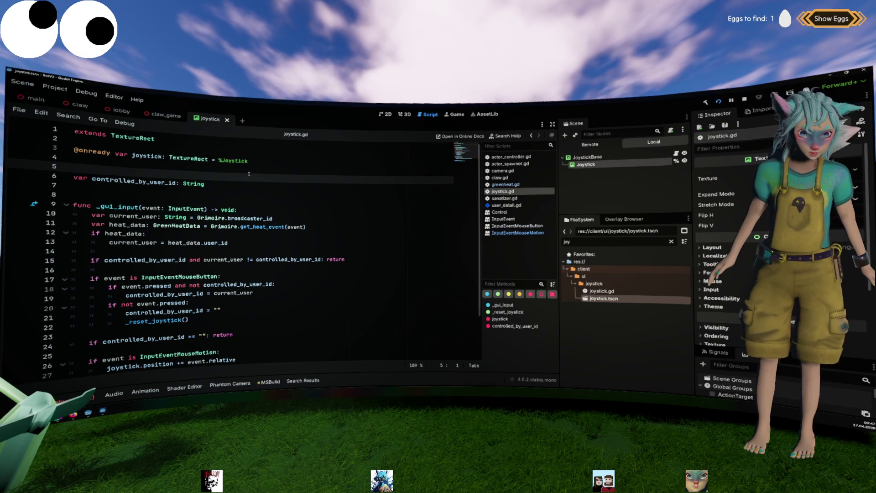
{"action": "scroll", "coordinate": [249, 173], "scroll_direction": "down", "scroll_amount": 2}
{"action": "left_click", "coordinate": [248, 173]}
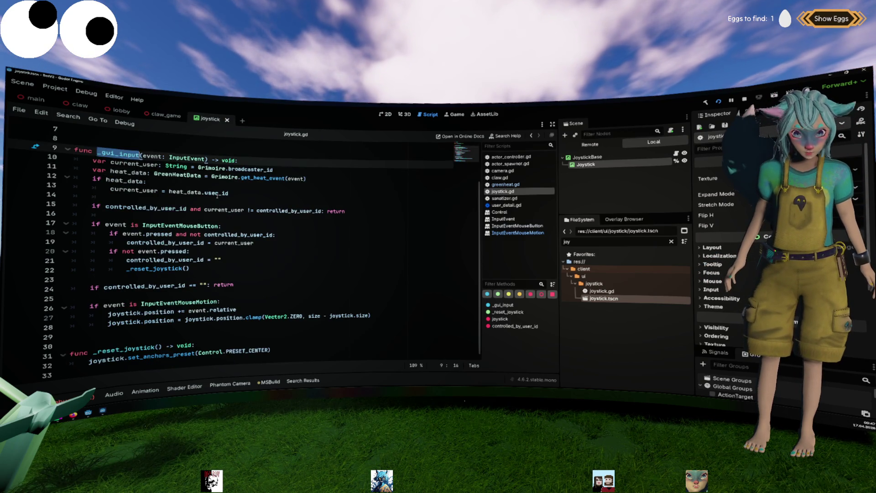
{"action": "scroll", "coordinate": [204, 182], "scroll_direction": "up", "scroll_amount": 3}
{"action": "double_click", "coordinate": [146, 155]}
{"action": "scroll", "coordinate": [203, 182], "scroll_direction": "down", "scroll_amount": 2}
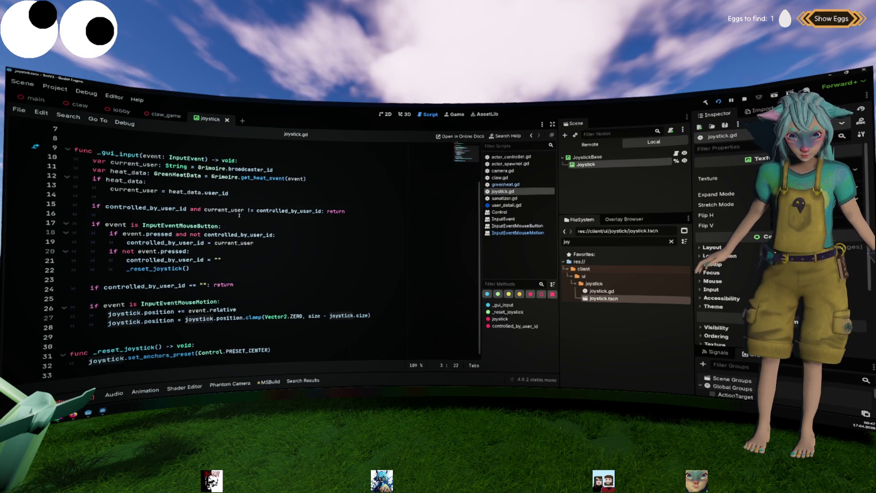
{"action": "left_click", "coordinate": [247, 301]}
Add 'joystick.modulate = heat_data.color' on a new line after line 19.
{"action": "left_click", "coordinate": [286, 241]}
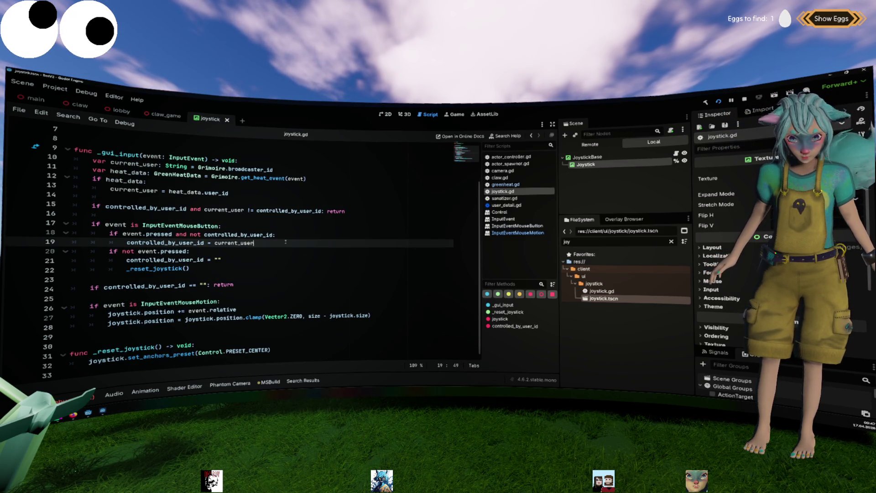
{"action": "key", "text": "Return"}
{"action": "type", "text": "joystick."}
{"action": "key", "text": "Down"}
{"action": "key", "text": "Down"}
{"action": "key", "text": "Down"}
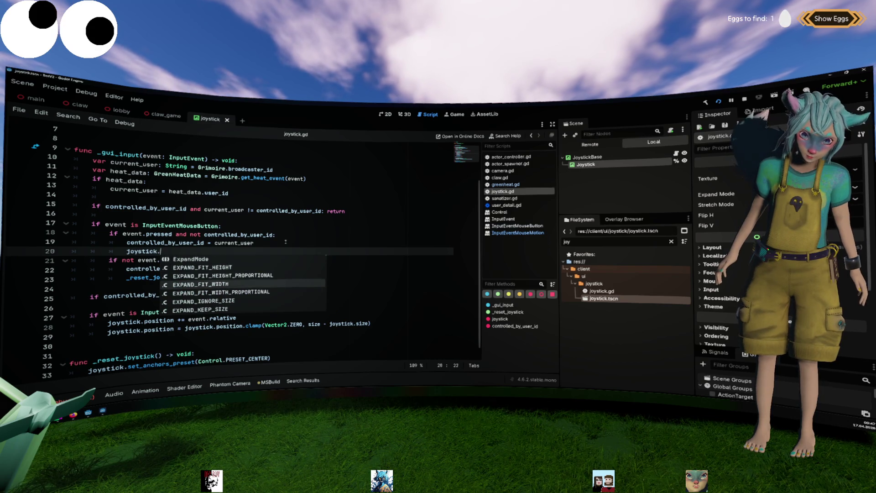
{"action": "type", "text": "modulate = "}
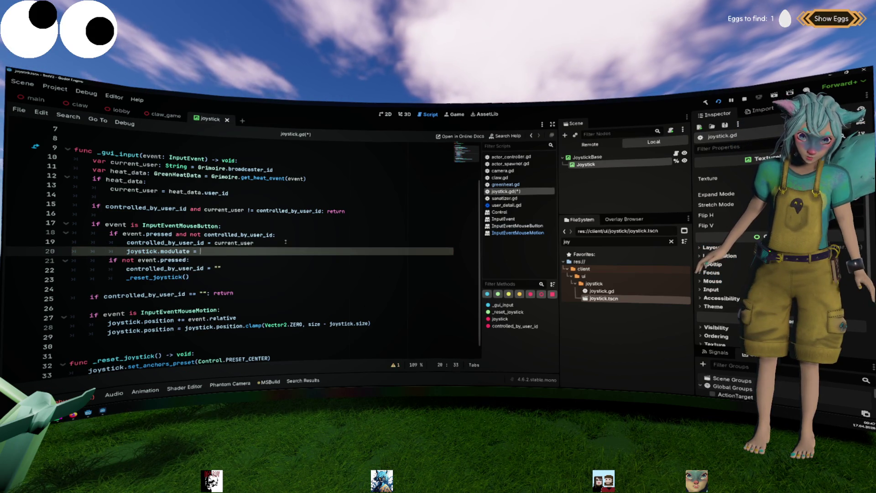
{"action": "type", "text": "he"}
{"action": "key", "text": "Return"}
{"action": "type", "text": ".color"}
Add 'joystick.modulate = Color.WHITE' in the release branch and save the script.
{"action": "key", "text": "shift+Home"}
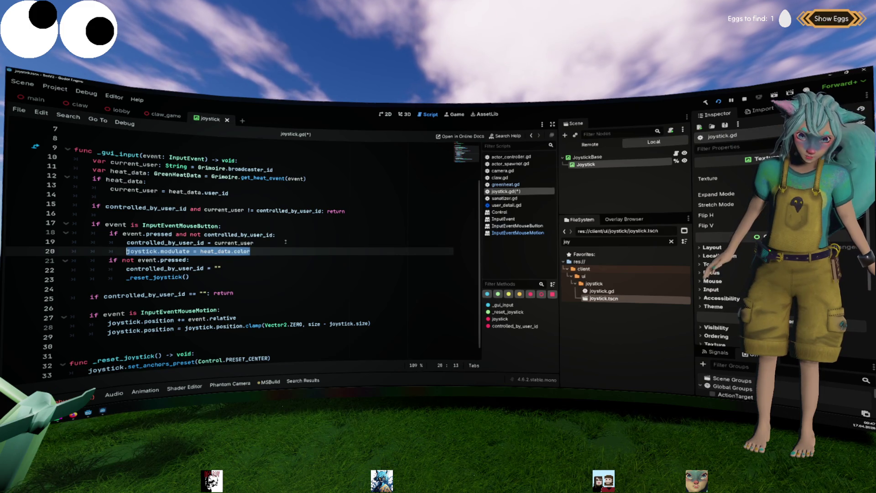
{"action": "key", "text": "Left"}
{"action": "key", "text": "ctrl+shift+Right"}
{"action": "key", "text": "ctrl+shift+Right"}
{"action": "key", "text": "ctrl+shift+Right"}
{"action": "key", "text": "ctrl+c"}
{"action": "key", "text": "Down"}
{"action": "key", "text": "Down"}
{"action": "key", "text": "End"}
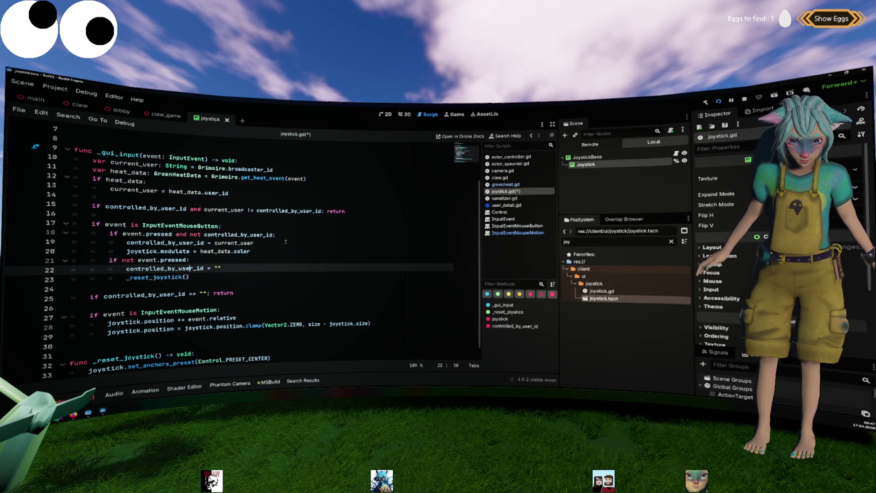
{"action": "key", "text": "Return"}
{"action": "key", "text": "ctrl+v"}
{"action": "key", "text": "BackSpace"}
{"action": "type", "text": "Color.whi"}
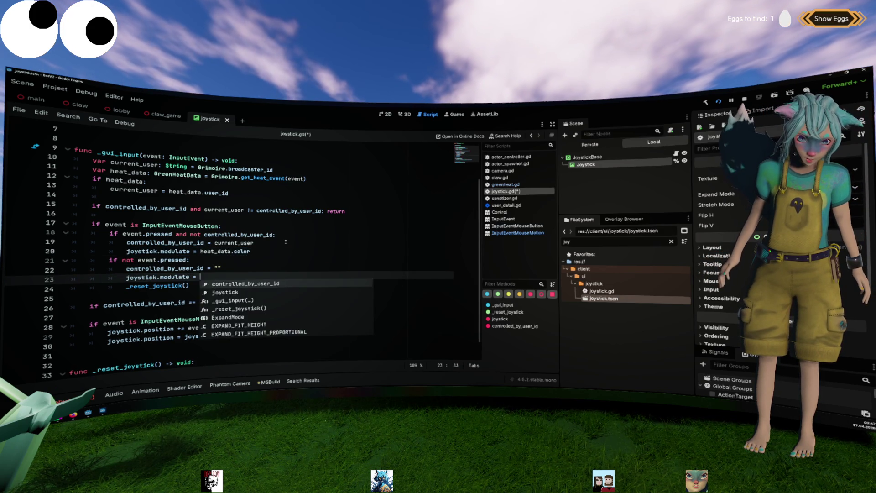
{"action": "key", "text": "Return"}
{"action": "key", "text": "ctrl+s"}
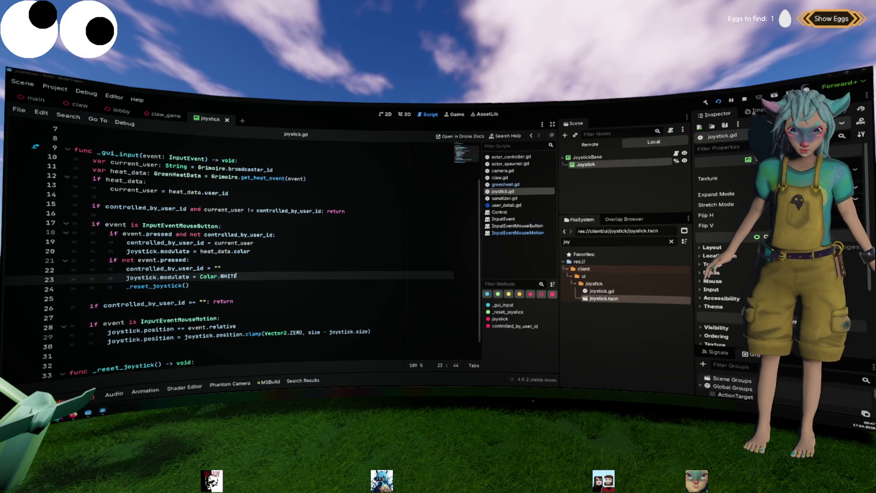
Change the release colour from Color.WHITE to Color.BLACK.
{"action": "double_click", "coordinate": [228, 276]}
{"action": "type", "text": "BLACK"}
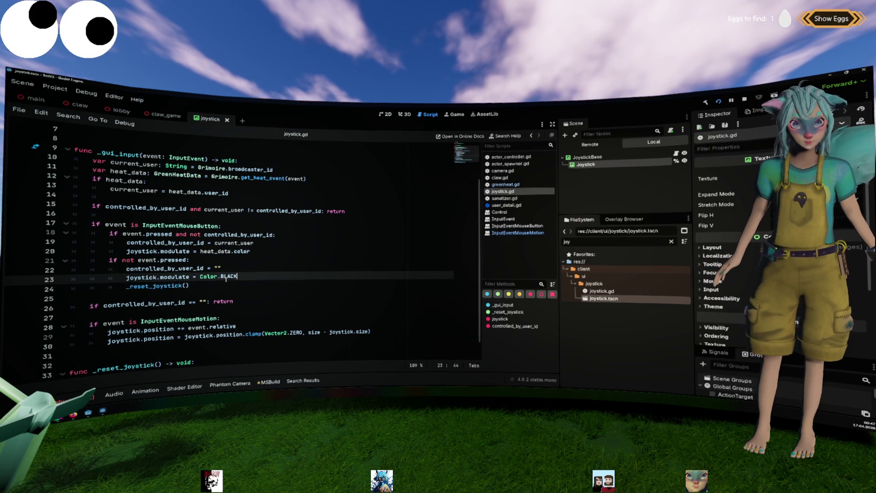
{"action": "mouse_move", "coordinate": [226, 278]}
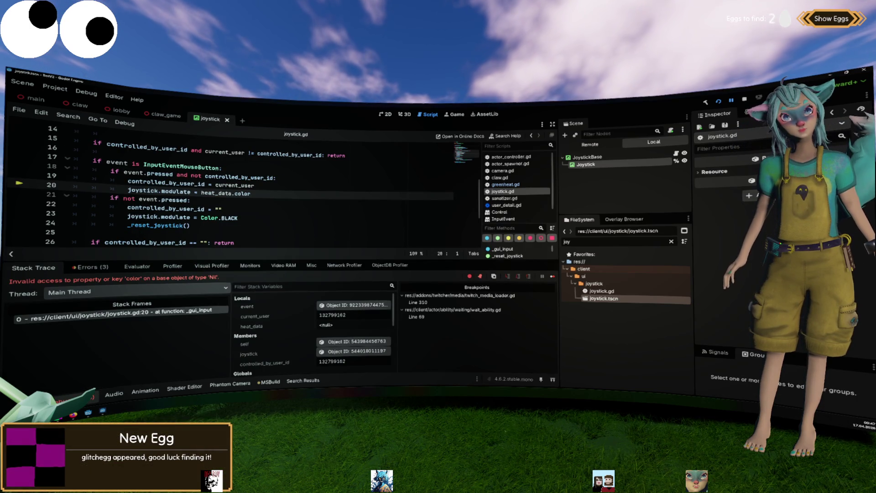
Declare 'var color: Color = Color.BLACK' above the heat_data declaration.
{"action": "double_click", "coordinate": [212, 192]}
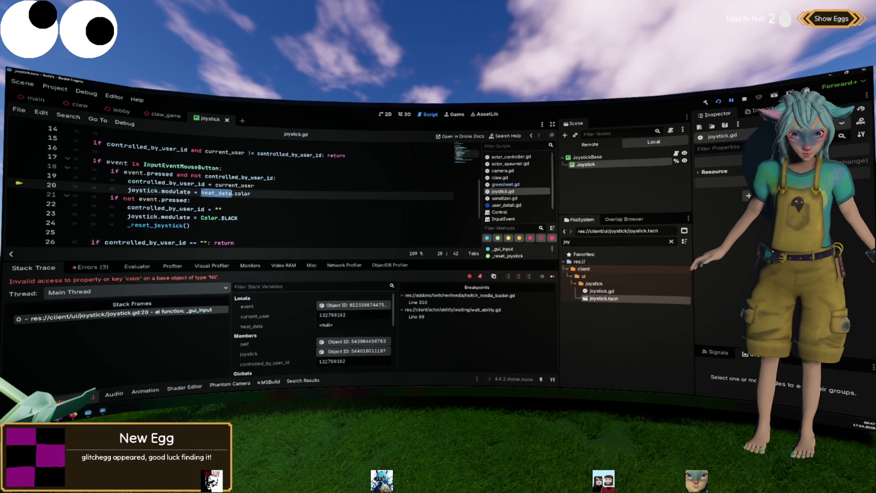
{"action": "scroll", "coordinate": [259, 194], "scroll_direction": "up", "scroll_amount": 2}
{"action": "scroll", "coordinate": [259, 194], "scroll_direction": "up", "scroll_amount": 1}
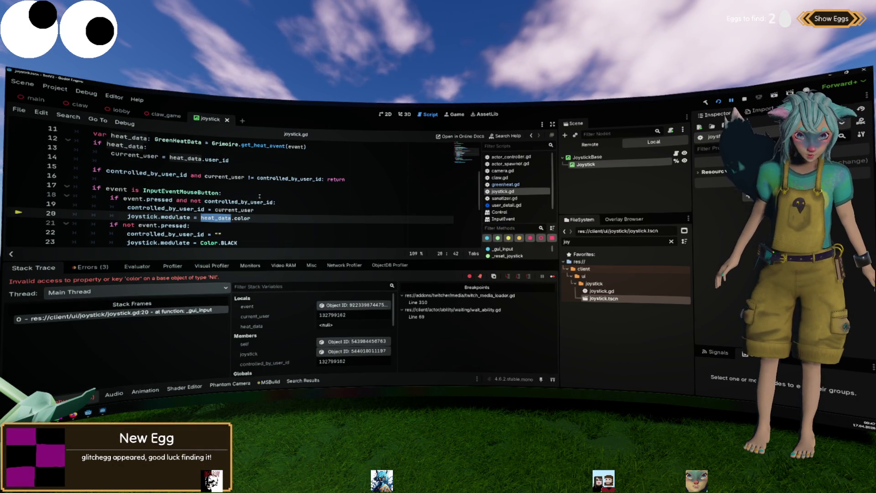
{"action": "scroll", "coordinate": [196, 197], "scroll_direction": "up", "scroll_amount": 2}
{"action": "left_click", "coordinate": [195, 191]}
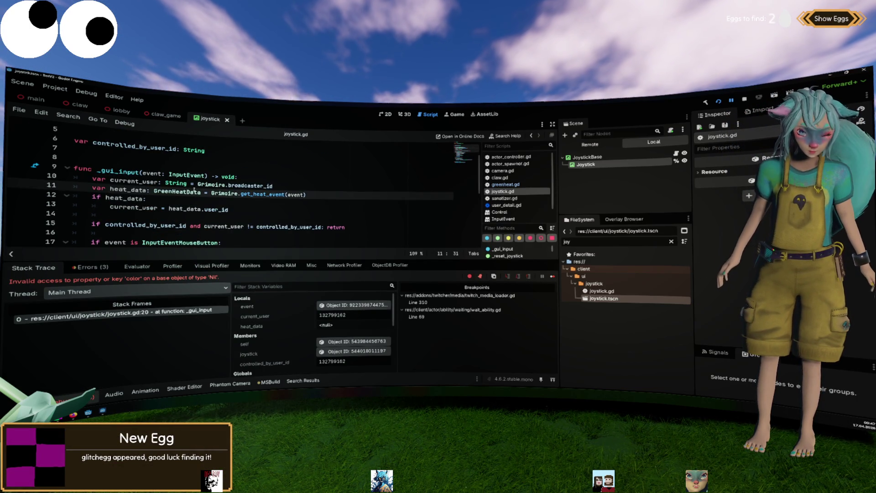
{"action": "key", "text": "ctrl+shift+Return"}
{"action": "type", "text": "v"}
{"action": "key", "text": "BackSpace"}
{"action": "key", "text": "BackSpace"}
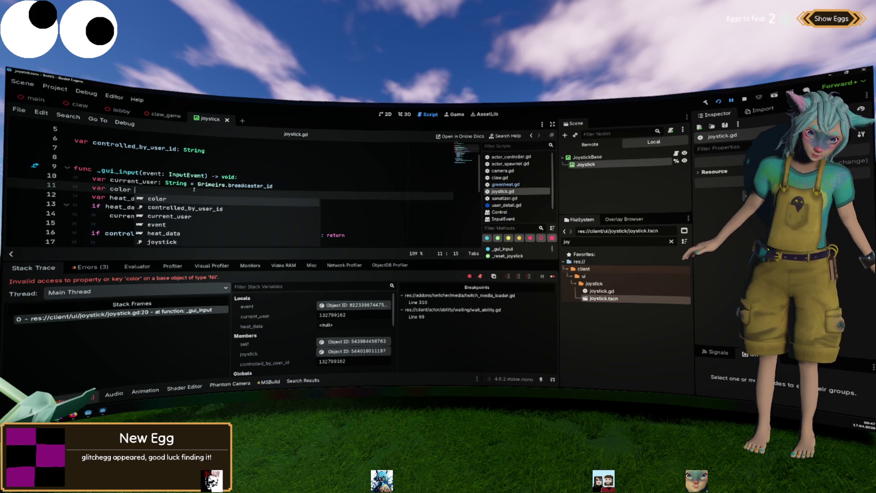
{"action": "type", "text": ": Co"}
{"action": "type", "text": "lor"}
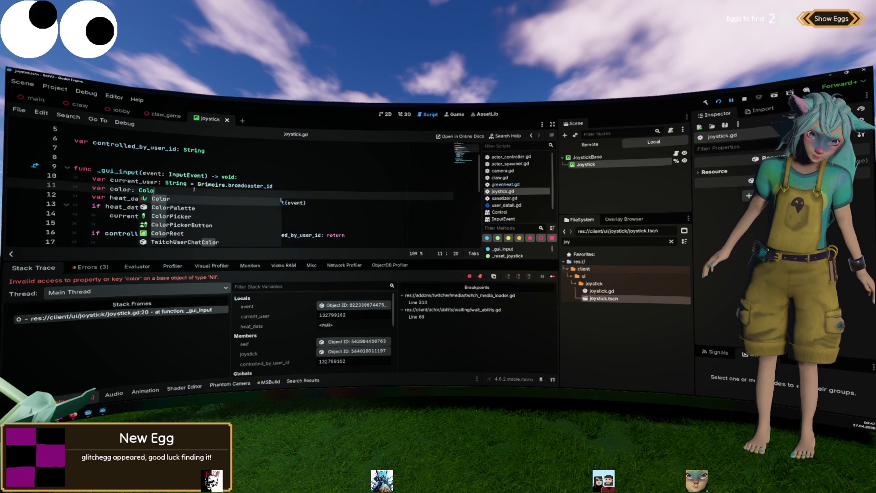
{"action": "key", "text": "F12"}
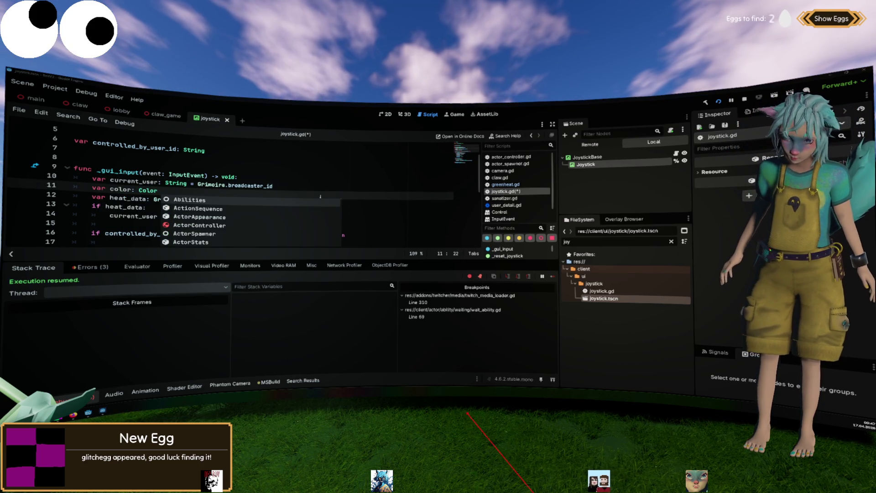
{"action": "left_click", "coordinate": [282, 191]}
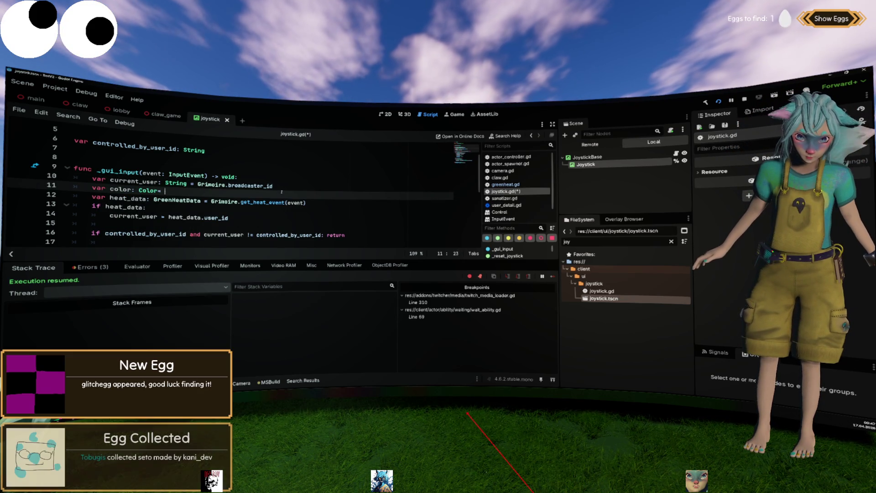
{"action": "type", "text": "= Color.BL"}
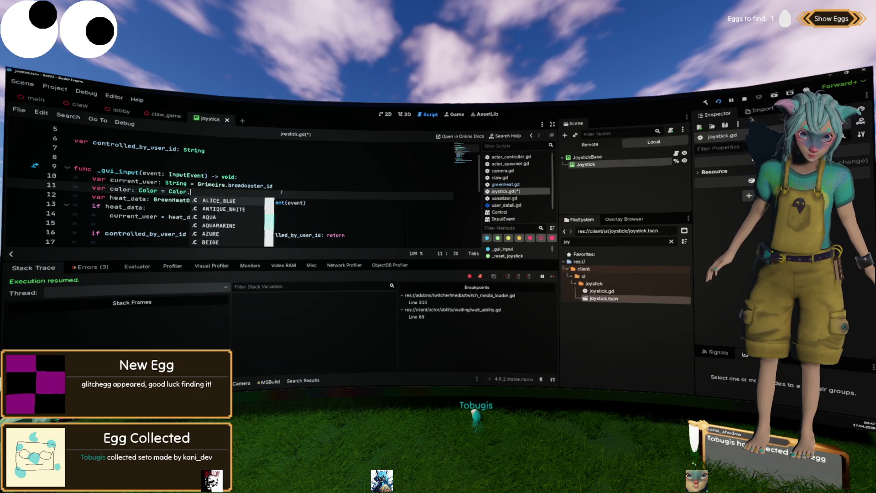
{"action": "key", "text": "Return"}
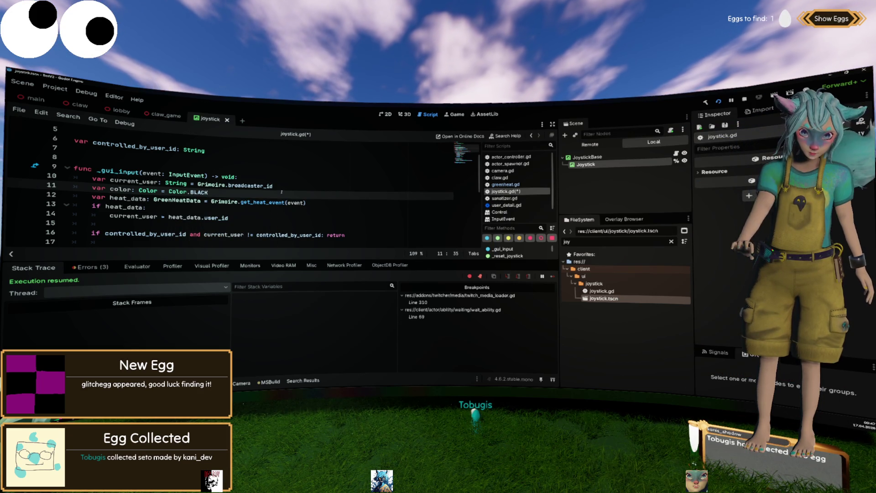
Replace heat_data.color with color in the joystick.modulate assignment.
{"action": "double_click", "coordinate": [120, 189]}
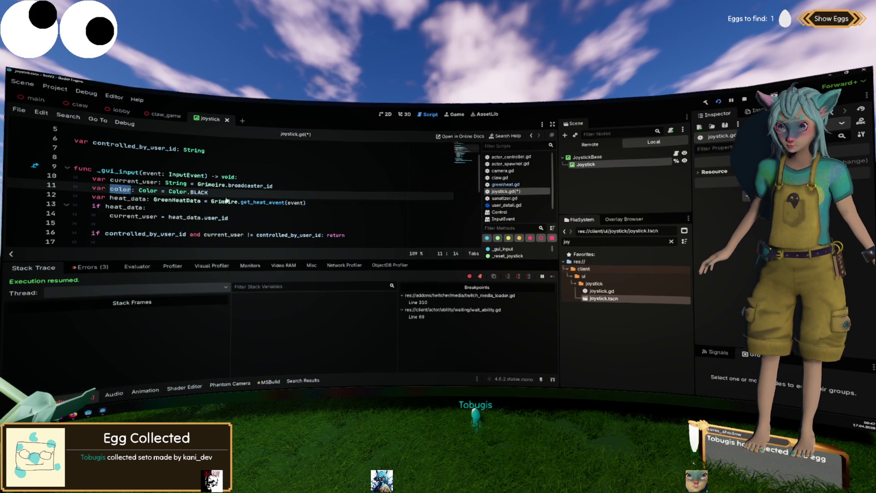
{"action": "scroll", "coordinate": [226, 200], "scroll_direction": "down", "scroll_amount": 3}
{"action": "left_click_drag", "start_coordinate": [201, 201], "coordinate": [252, 202]}
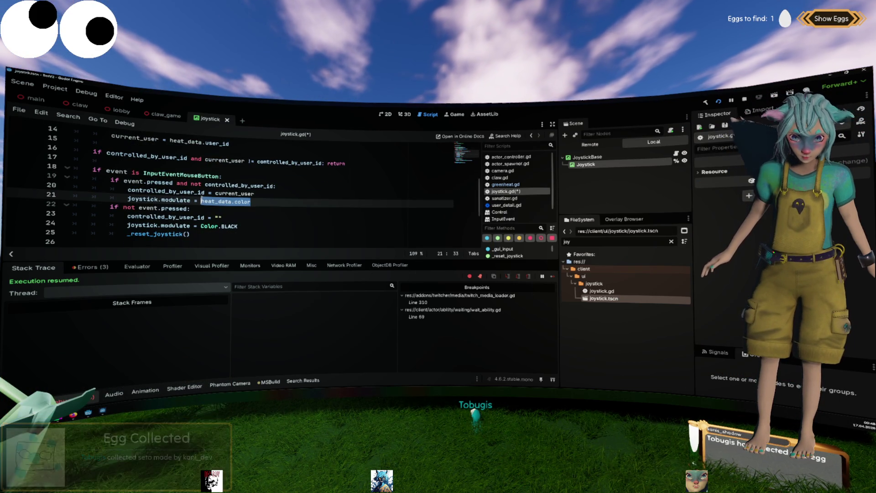
{"action": "type", "text": "color"}
Set 'color = heat_data.color' inside the if heat_data: block and save joystick.gd.
{"action": "scroll", "coordinate": [294, 205], "scroll_direction": "up", "scroll_amount": 3}
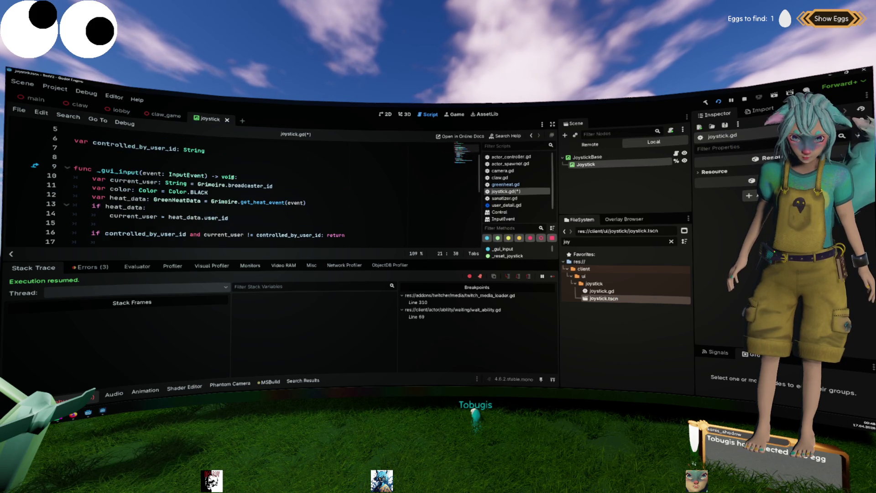
{"action": "left_click", "coordinate": [263, 218]}
{"action": "key", "text": "Return"}
{"action": "type", "text": "color = "}
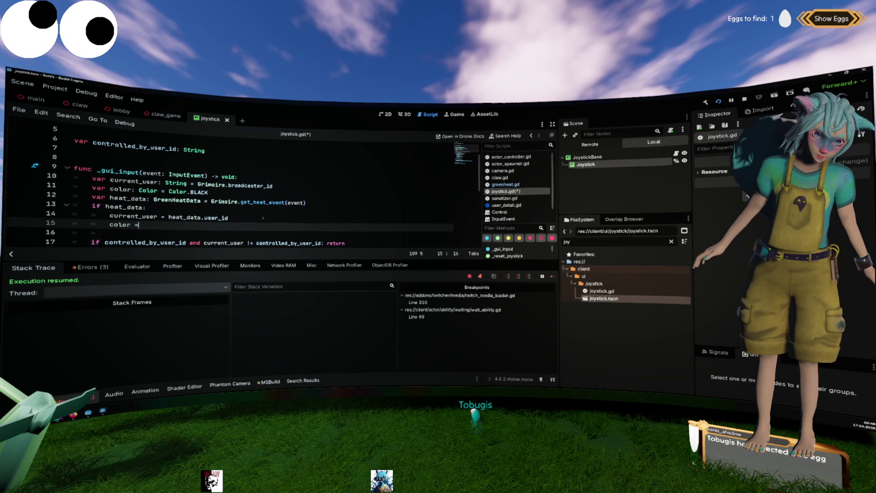
{"action": "type", "text": "heat_data."}
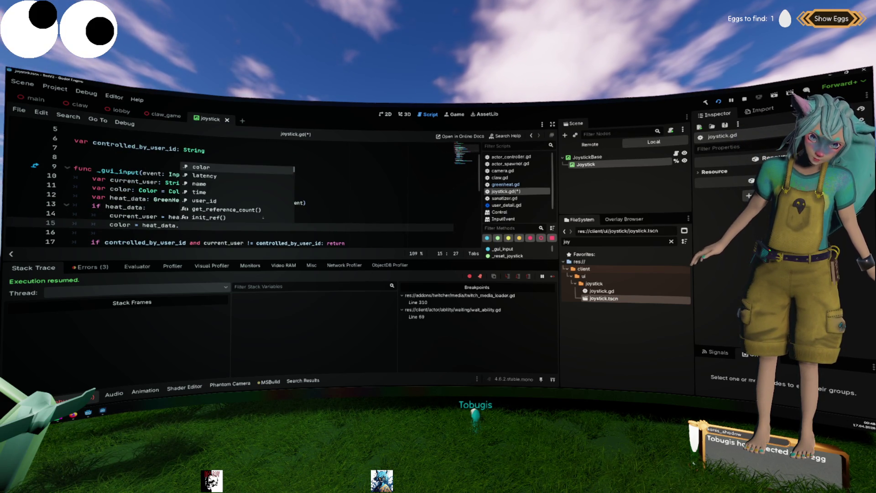
{"action": "key", "text": "Return"}
{"action": "key", "text": "ctrl+s"}
Review the if heat_data block and jump to the get_heat_event definition.
{"action": "scroll", "coordinate": [265, 212], "scroll_direction": "down", "scroll_amount": 4}
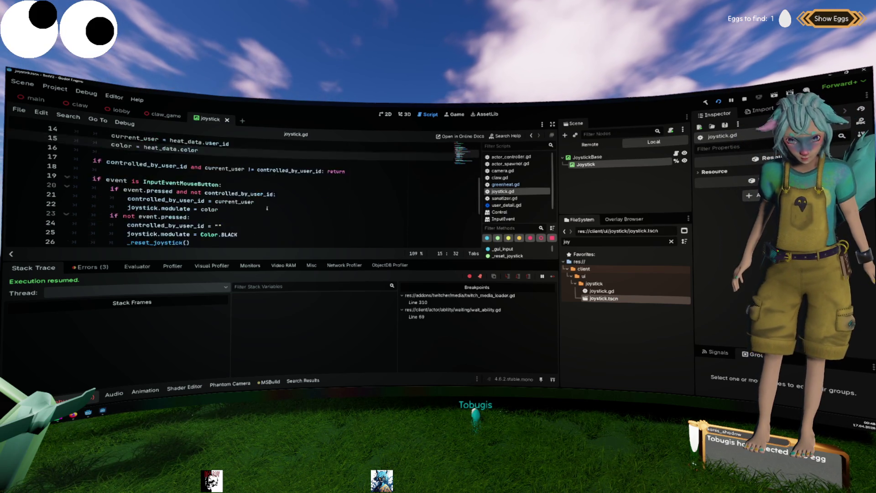
{"action": "scroll", "coordinate": [267, 207], "scroll_direction": "up", "scroll_amount": 1}
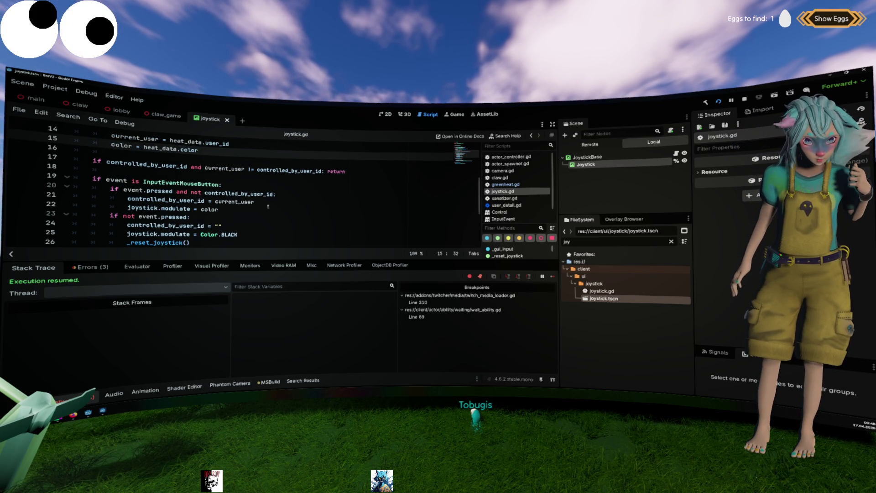
{"action": "scroll", "coordinate": [267, 206], "scroll_direction": "up", "scroll_amount": 2}
{"action": "mouse_move", "coordinate": [242, 201]}
{"action": "left_mouse_down"}
{"action": "mouse_move", "coordinate": [73, 200]}
{"action": "mouse_move", "coordinate": [55, 178]}
{"action": "left_mouse_up"}
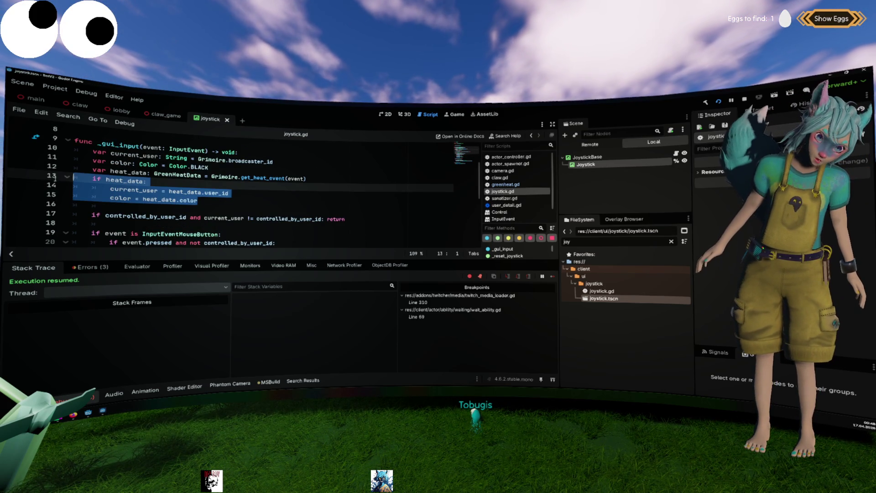
{"action": "left_click", "coordinate": [249, 202]}
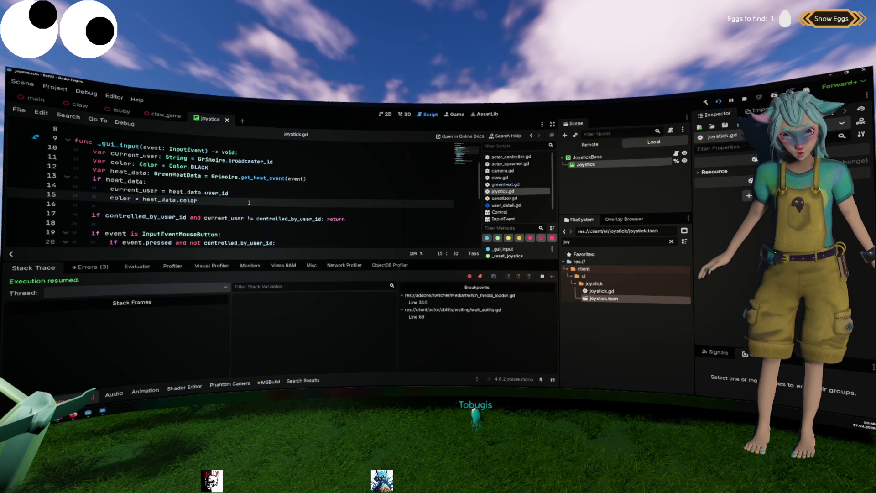
{"action": "left_click", "coordinate": [274, 178], "text": "ctrl"}
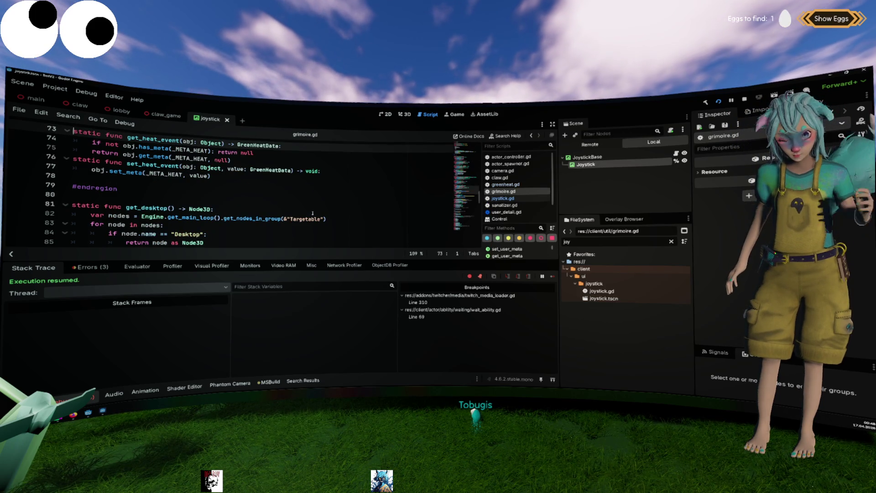
Go back to joystick.gd to check the heat_data lines, then jump to get_heat_event again.
{"action": "key", "text": "ctrl+Home"}
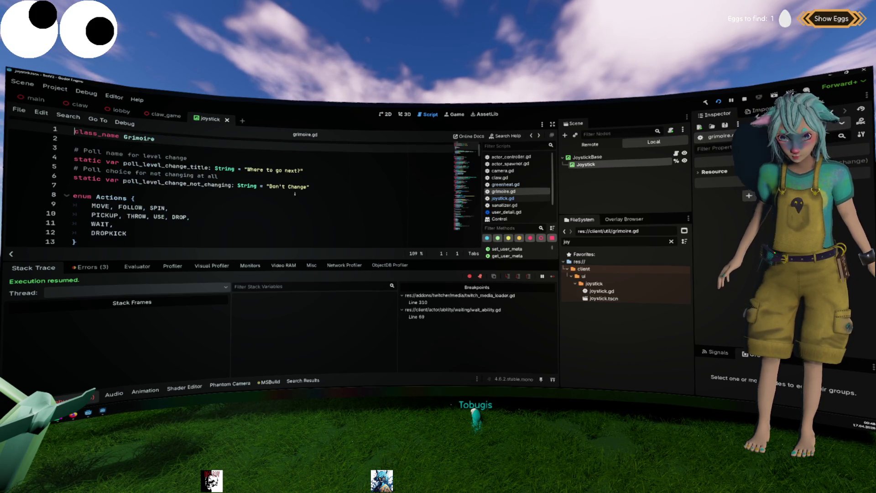
{"action": "key", "text": "alt+Left"}
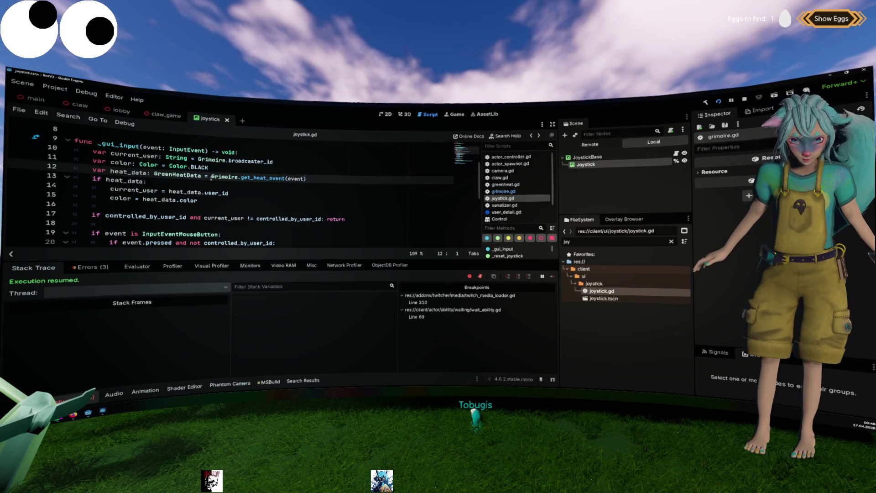
{"action": "double_click", "coordinate": [177, 175]}
{"action": "left_click_drag", "start_coordinate": [179, 204], "coordinate": [60, 176]}
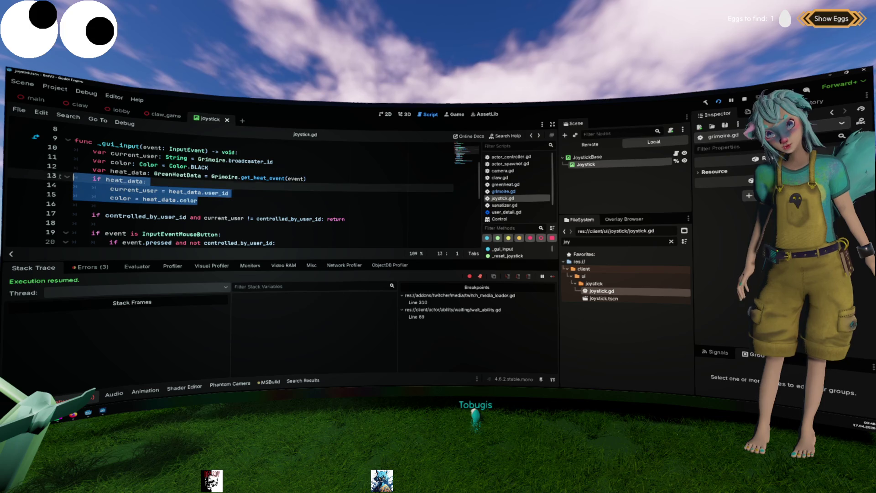
{"action": "left_click", "coordinate": [266, 179], "text": "ctrl"}
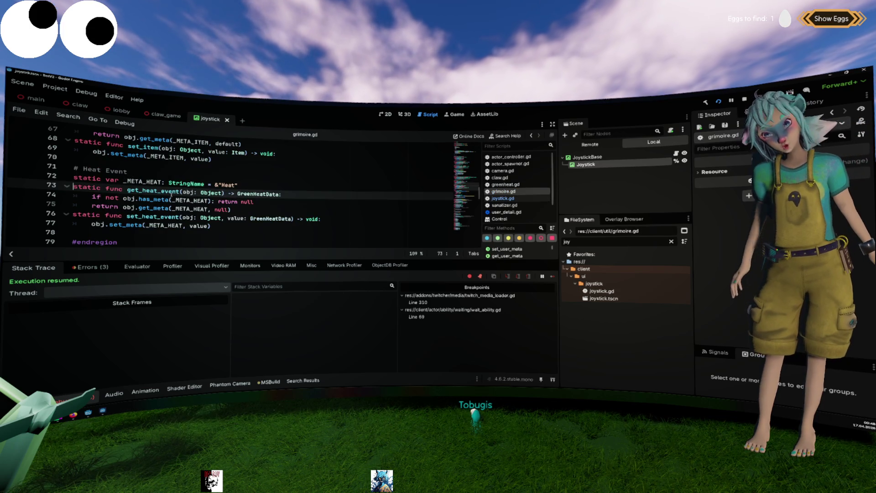
Change the guard's 'return null' to a bare return with a new line below.
{"action": "left_click", "coordinate": [231, 201]}
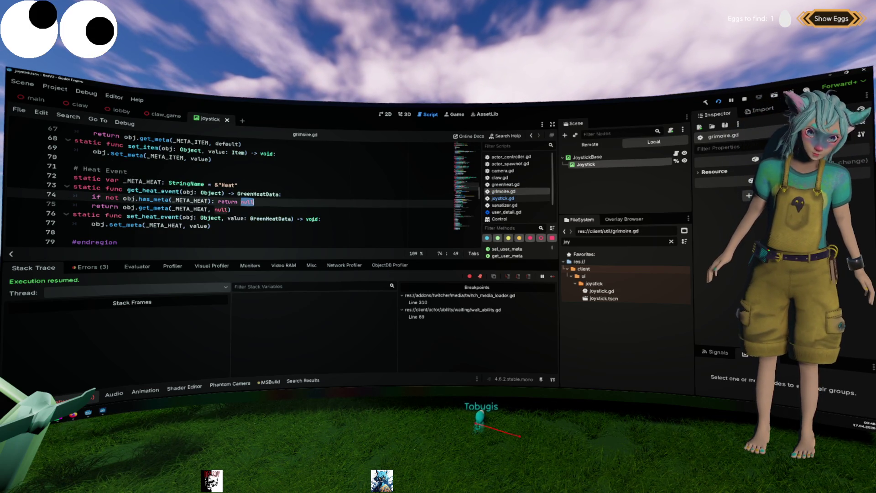
{"action": "key", "text": "BackSpace"}
{"action": "key", "text": "Return"}
Declare a new data variable as GreenHeatData.new() above the early return.
{"action": "key", "text": "Up"}
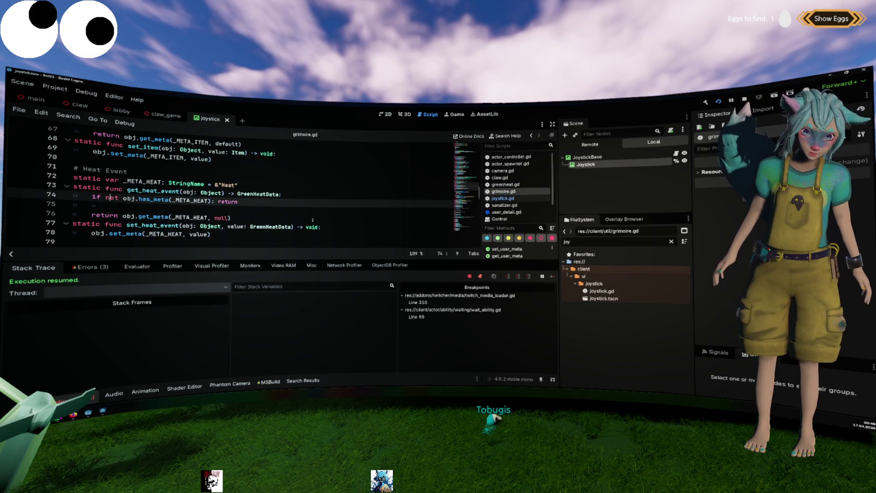
{"action": "key", "text": "Return"}
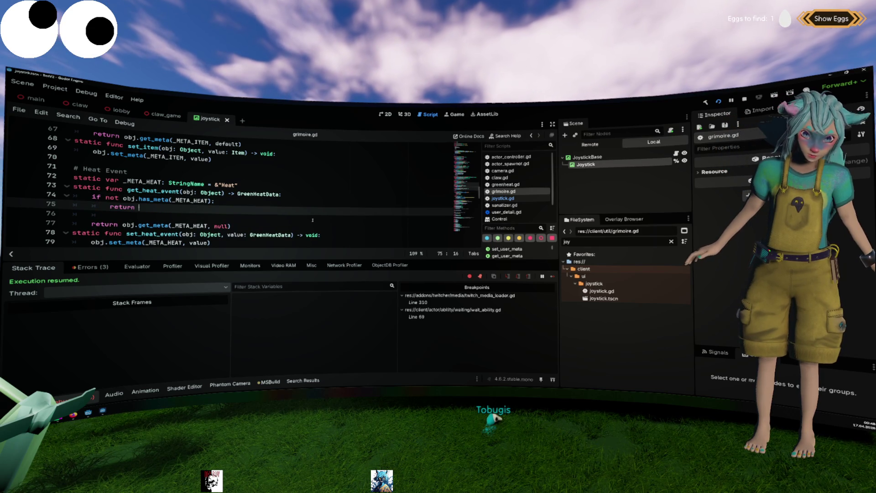
{"action": "key", "text": "Home"}
{"action": "key", "text": "Return"}
{"action": "key", "text": "Up"}
{"action": "type", "text": "va"}
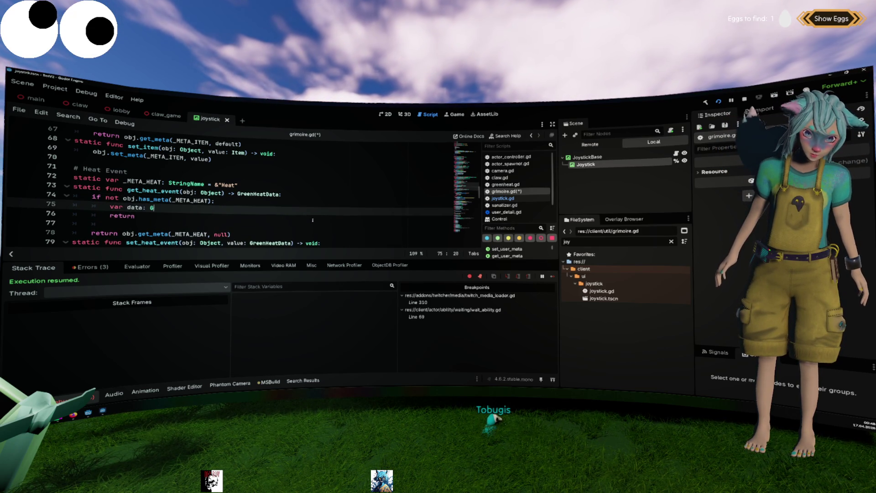
{"action": "type", "text": "re"}
{"action": "key", "text": "Return"}
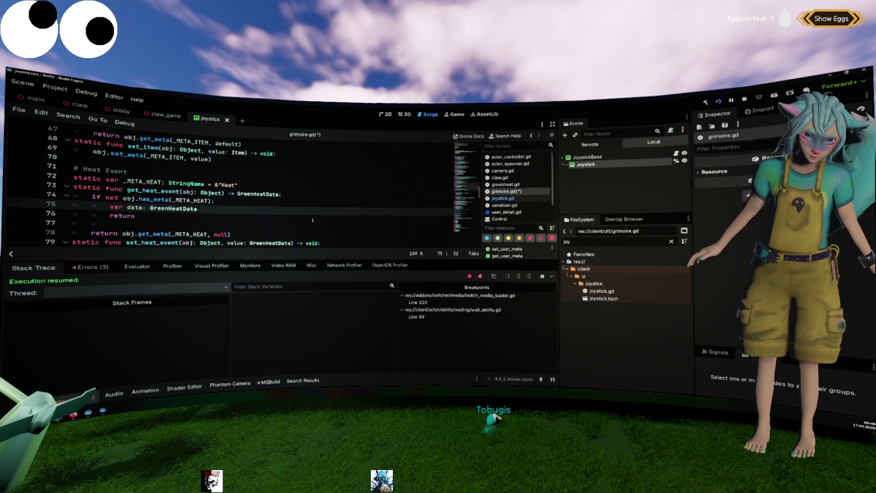
{"action": "type", "text": " = Grea"}
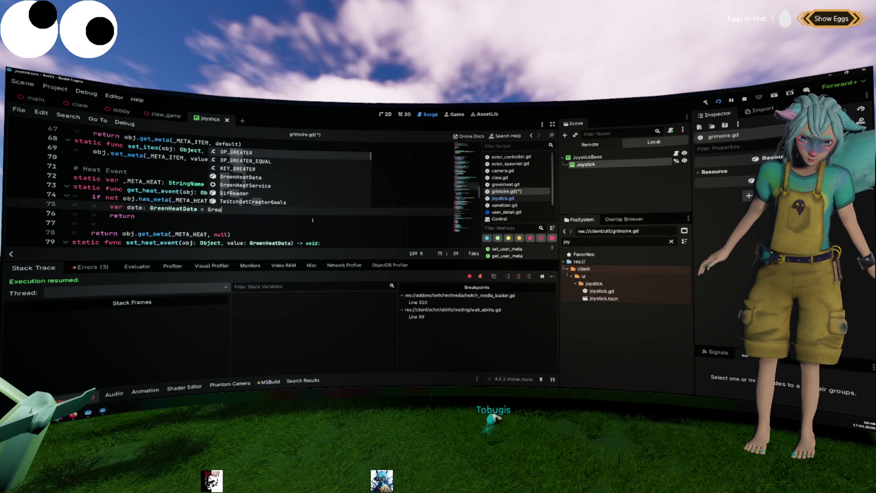
{"action": "key", "text": "BackSpace"}
{"action": "key", "text": "BackSpace"}
{"action": "key", "text": "Down"}
{"action": "key", "text": "Return"}
{"action": "type", "text": ".new("}
Set the data's user_id to Grimoire.broadcaster_id and data.color to Color.PINK.
{"action": "key", "text": "Return"}
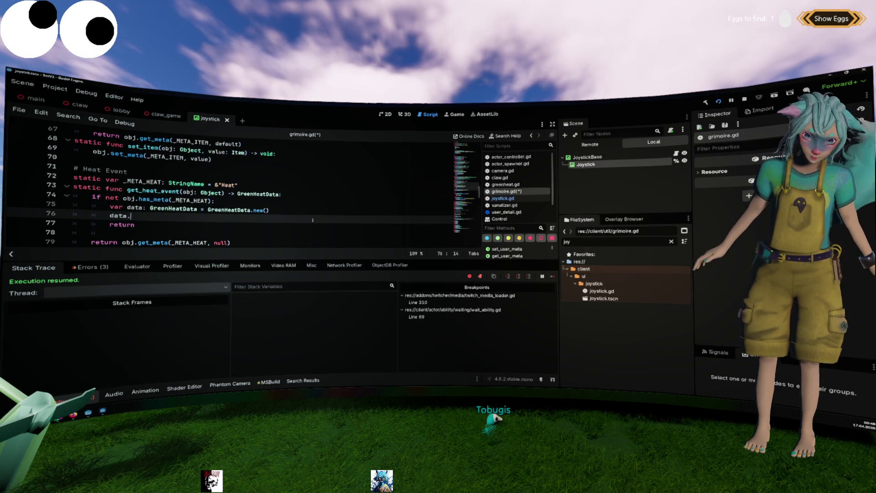
{"action": "type", "text": "user_id "}
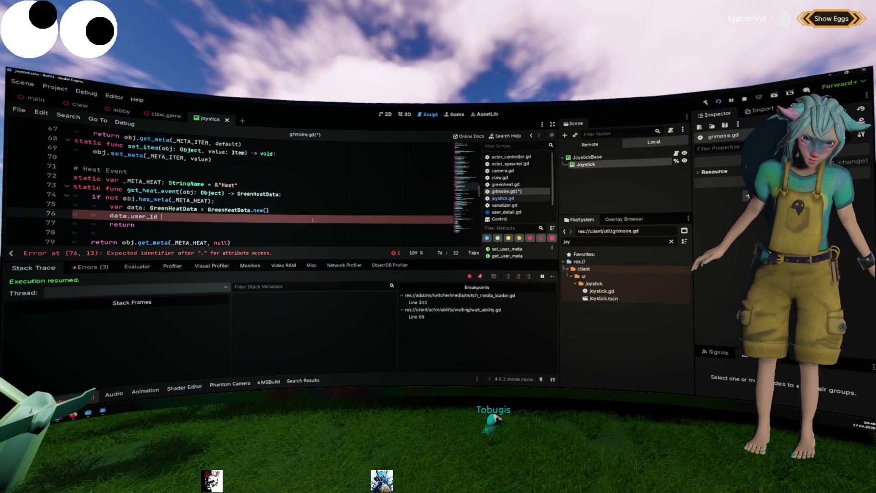
{"action": "type", "text": "= Grimoire."}
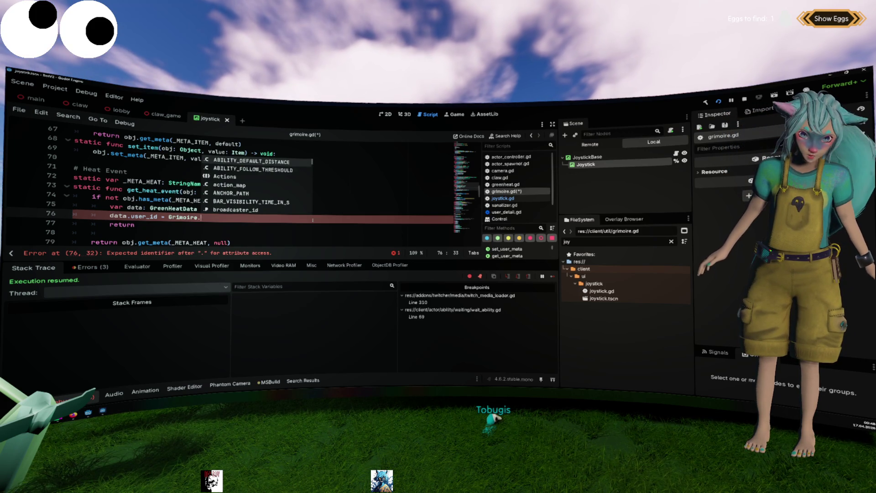
{"action": "type", "text": "broadcaster_id"}
{"action": "key", "text": "Return"}
{"action": "type", "text": "dat"}
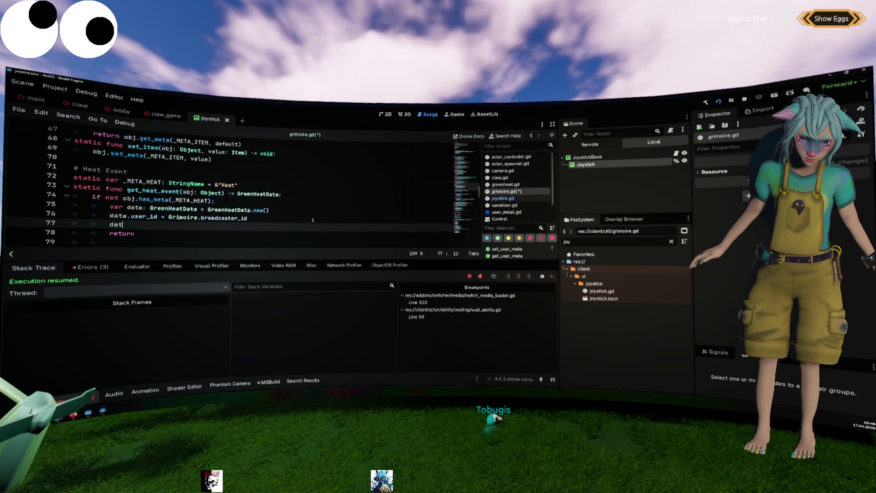
{"action": "type", "text": "a.color = "}
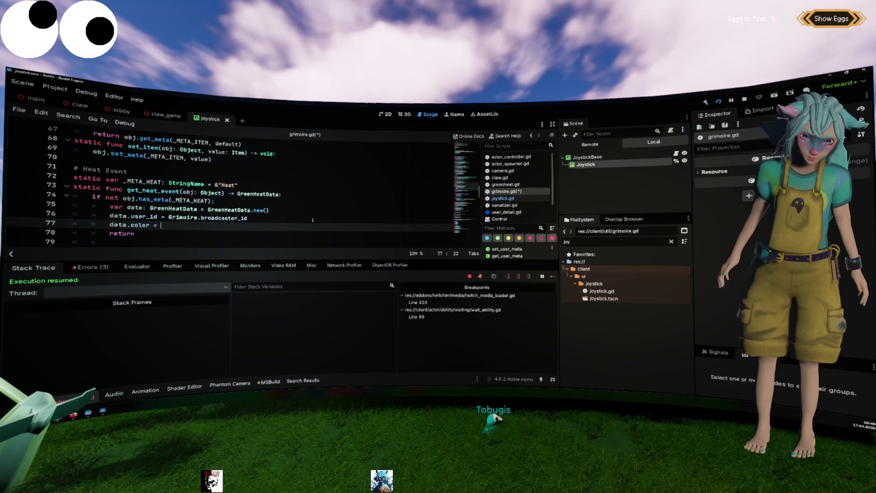
{"action": "type", "text": "Color.P"}
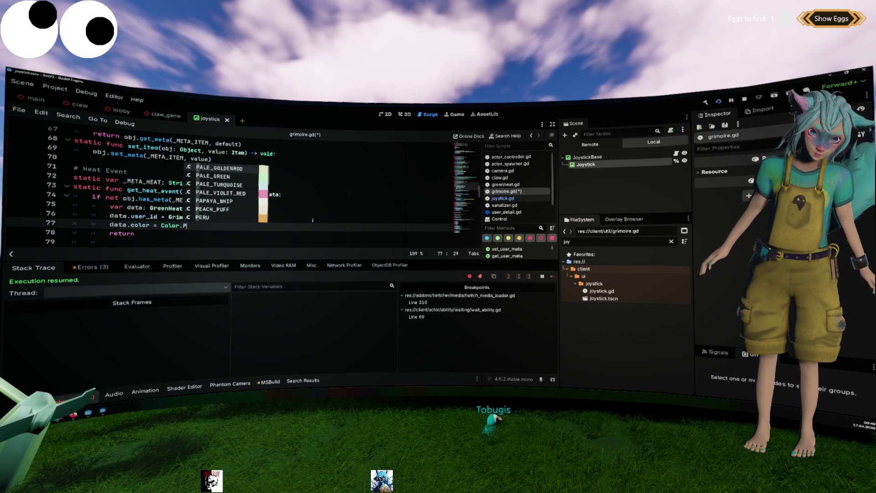
{"action": "type", "text": "INK"}
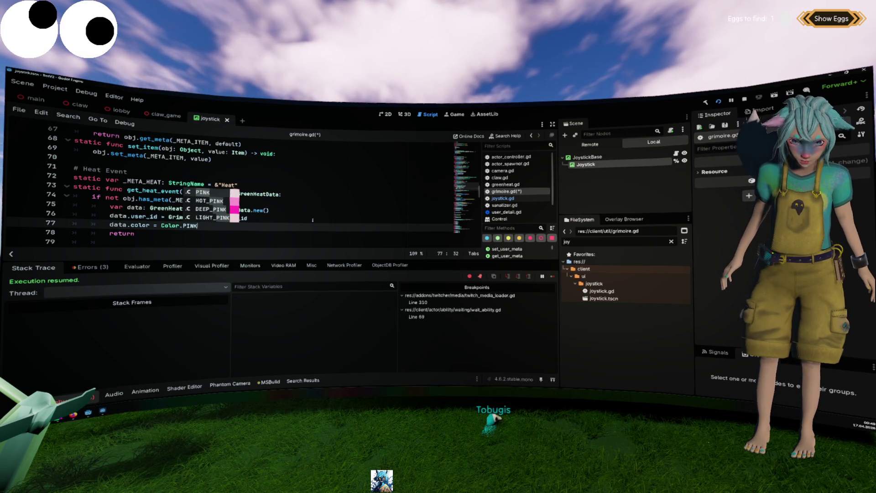
{"action": "key", "text": "Escape"}
Change the bare return to 'return data'.
{"action": "key", "text": "Down"}
{"action": "type", "text": "data"}
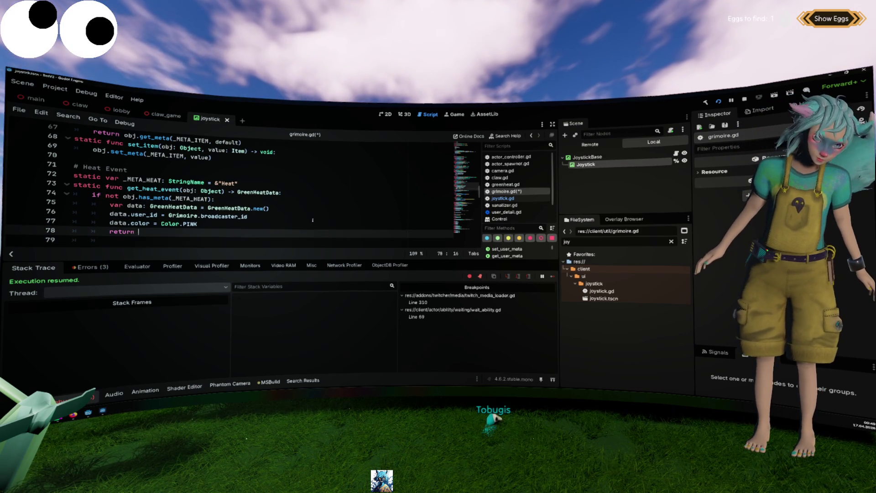
{"action": "key", "text": "Down"}
{"action": "key", "text": "Down"}
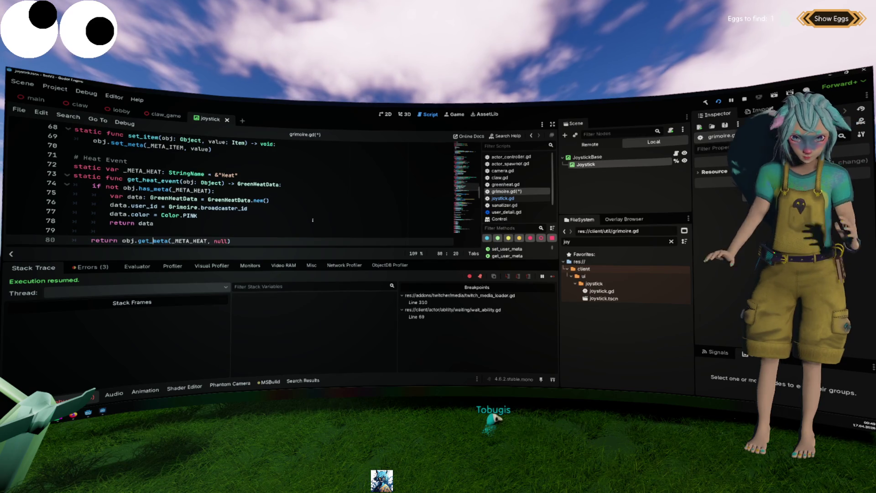
{"action": "left_click", "coordinate": [293, 201]}
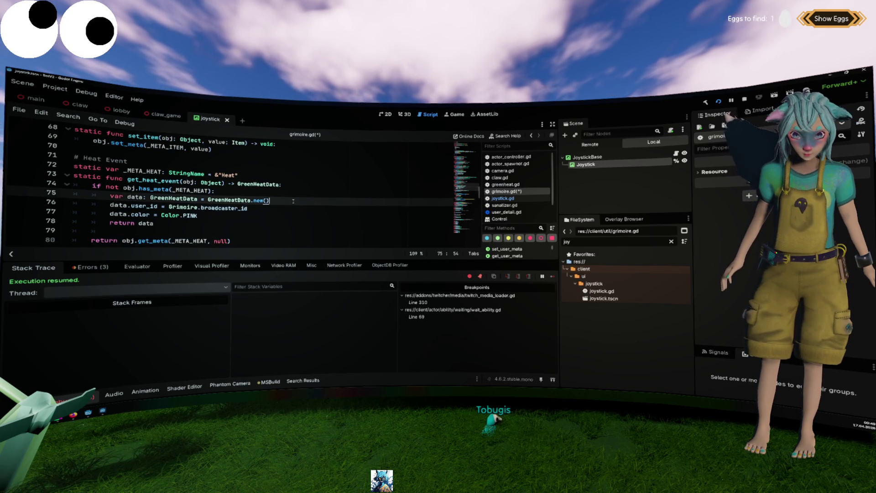
Start a line after line 75 assigning data.name from Grimoire's TWITCH_BROADCASTER_USER.
{"action": "left_click", "coordinate": [248, 199], "text": "ctrl"}
{"action": "key", "text": "ctrl+a"}
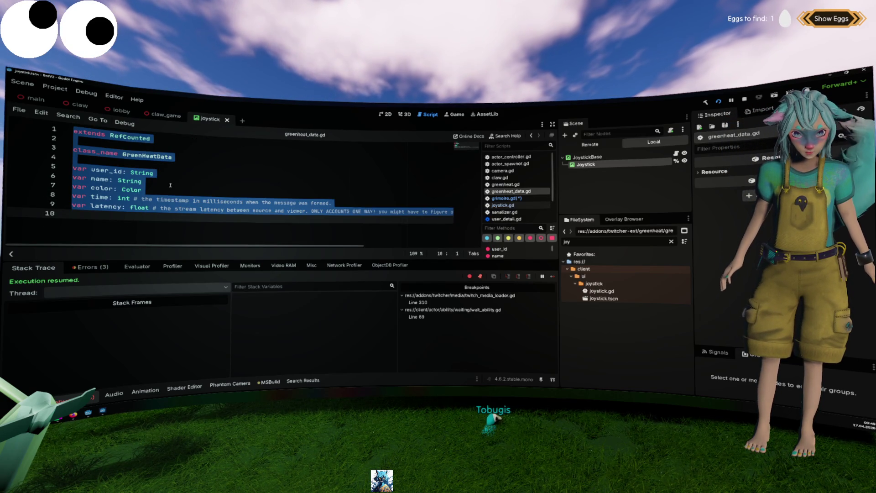
{"action": "key", "text": "alt+Left"}
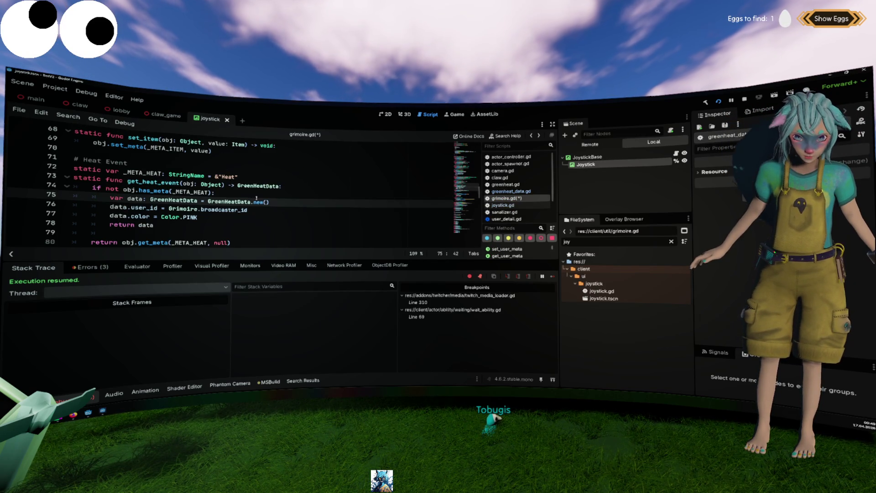
{"action": "left_click", "coordinate": [270, 202]}
{"action": "key", "text": "Return"}
{"action": "type", "text": "data."}
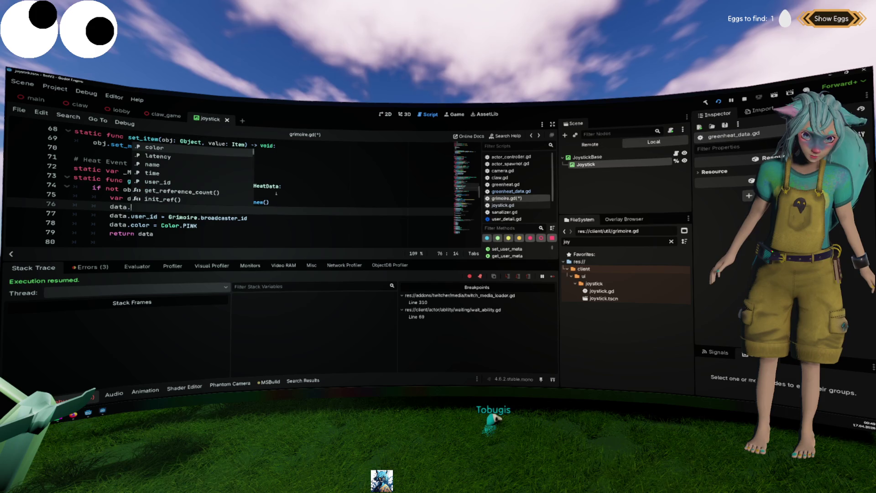
{"action": "type", "text": "name = "}
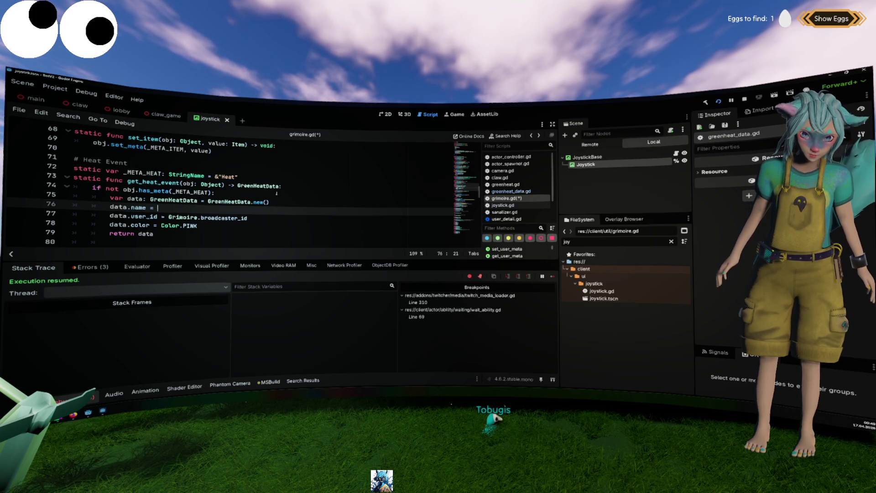
{"action": "type", "text": "\"Grti"}
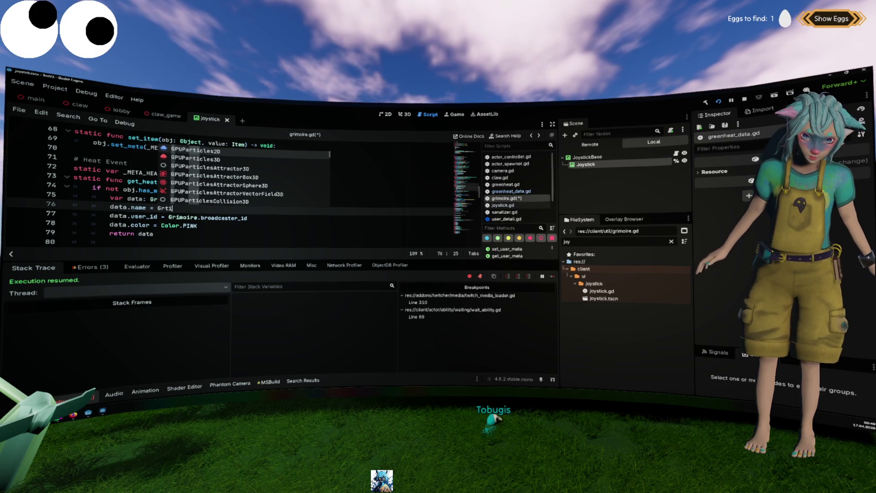
{"action": "key", "text": "BackSpace"}
{"action": "key", "text": "BackSpace"}
{"action": "type", "text": "im"}
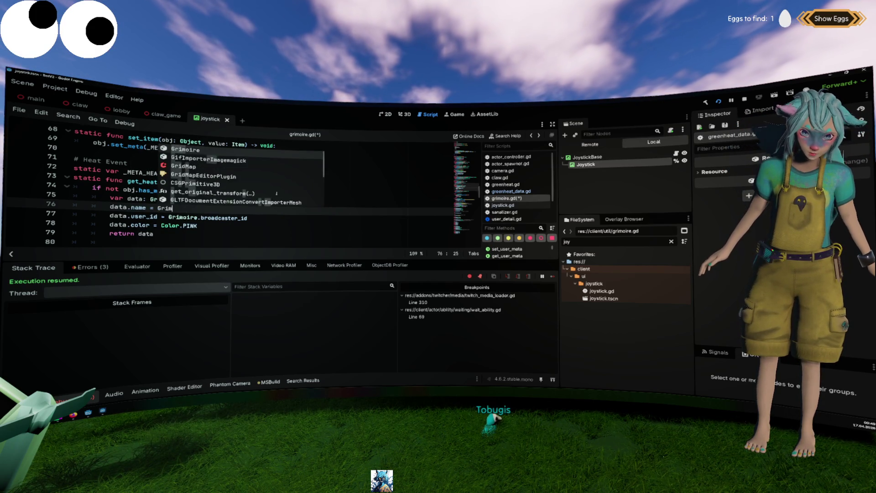
{"action": "key", "text": "Return"}
{"action": "type", "text": ".broa"}
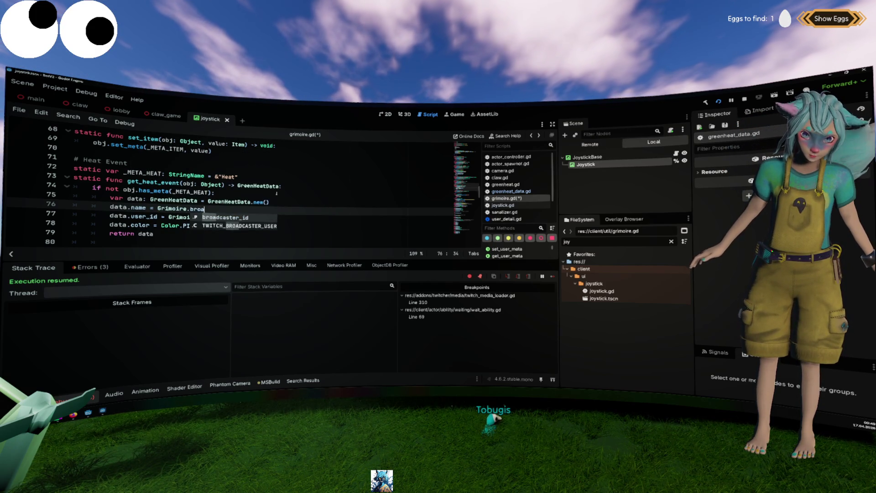
{"action": "key", "text": "Down"}
{"action": "key", "text": "Return"}
{"action": "type", "text": "."}
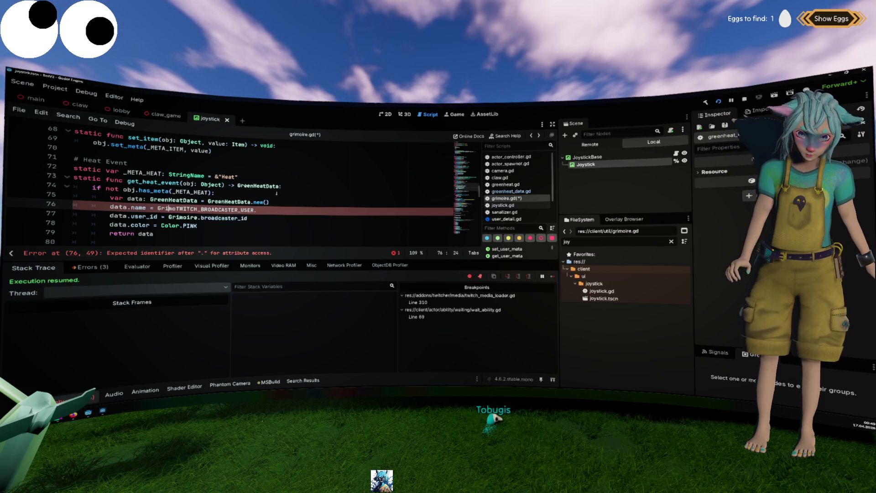
Clean up the reference so it reads data.name = TWITCH_BROADCASTER_USER.display_name.
{"action": "key", "text": "Right"}
{"action": "key", "text": "Right"}
{"action": "type", "text": "."}
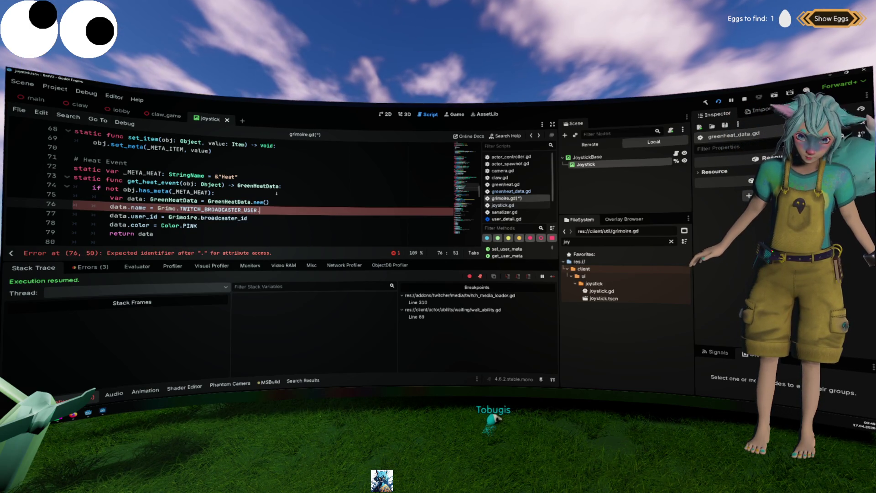
{"action": "left_click", "coordinate": [206, 209]}
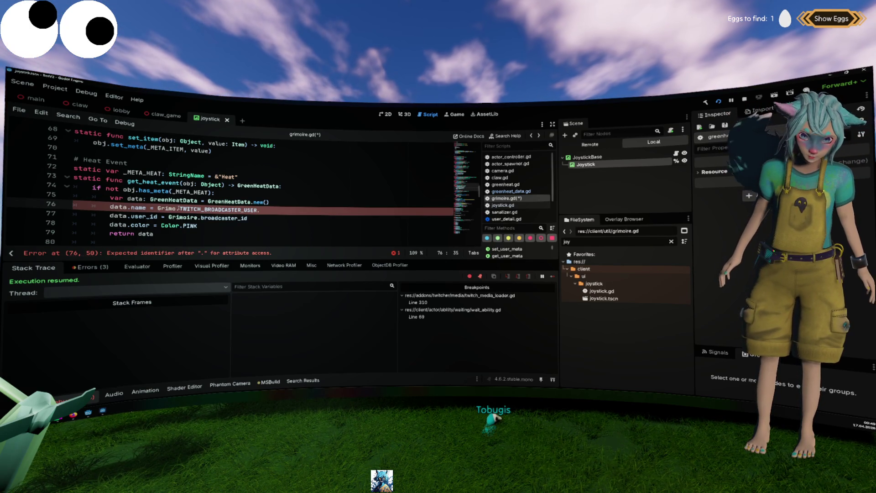
{"action": "key", "text": "BackSpace"}
{"action": "key", "text": "BackSpace"}
{"action": "key", "text": "BackSpace"}
{"action": "key", "text": "End"}
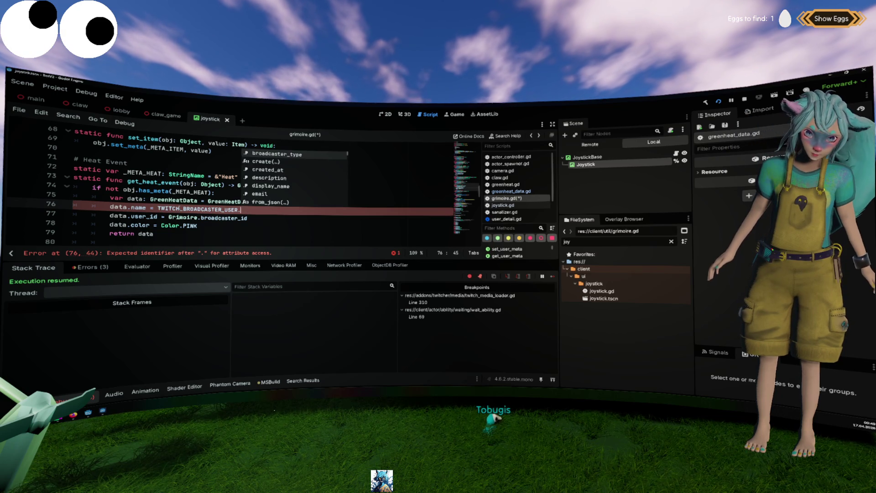
{"action": "key", "text": "Down"}
{"action": "key", "text": "Down"}
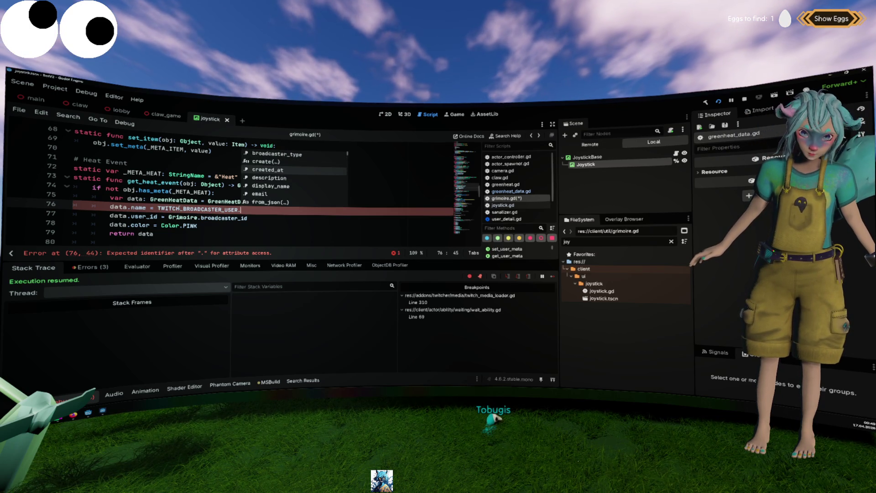
{"action": "type", "text": "dis"}
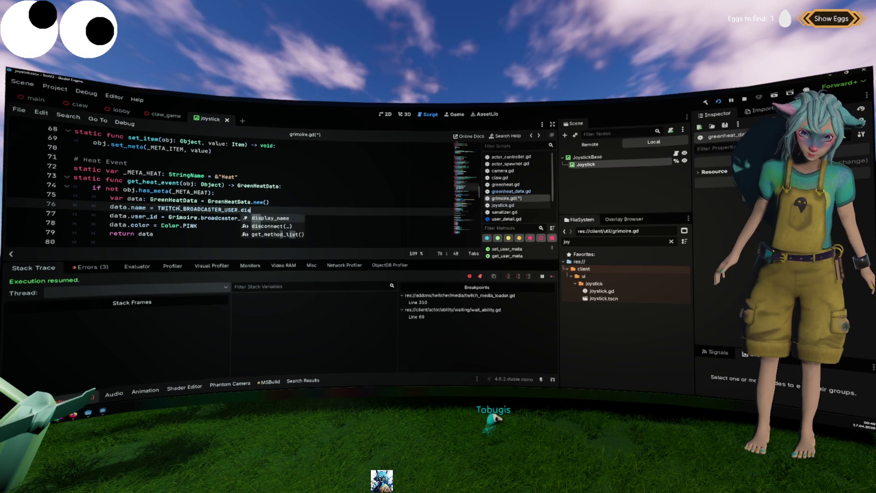
{"action": "key", "text": "Return"}
Follow 'name' to its definition in greenheat_data.gd.
{"action": "key", "text": "Up"}
{"action": "key", "text": "Down"}
{"action": "key", "text": "Down"}
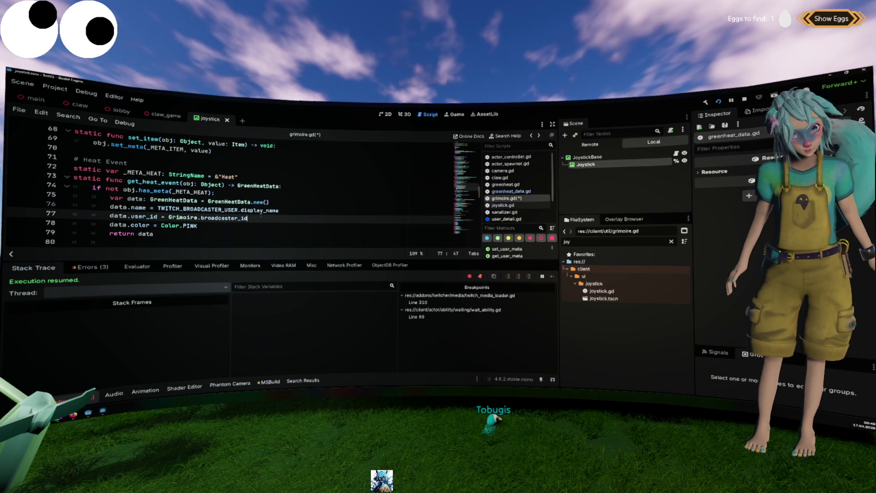
{"action": "left_click", "coordinate": [120, 207], "text": "ctrl"}
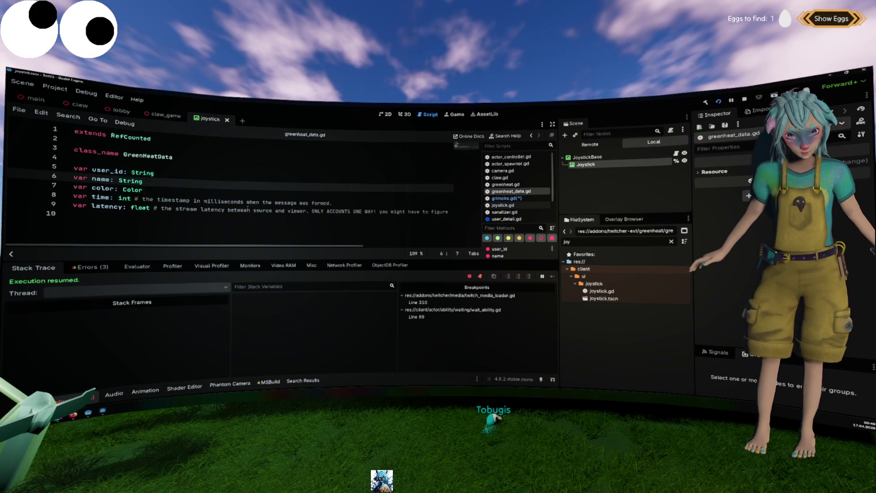
In grimoire.gd, remove the blank line after the return data line.
{"action": "key", "text": "alt+Left"}
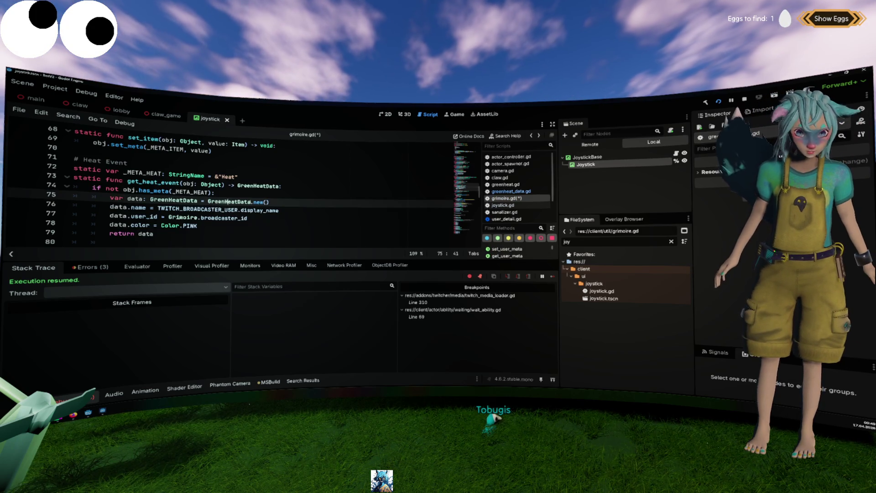
{"action": "scroll", "coordinate": [223, 205], "scroll_direction": "up", "scroll_amount": 5}
{"action": "key", "text": "Down"}
{"action": "key", "text": "Down"}
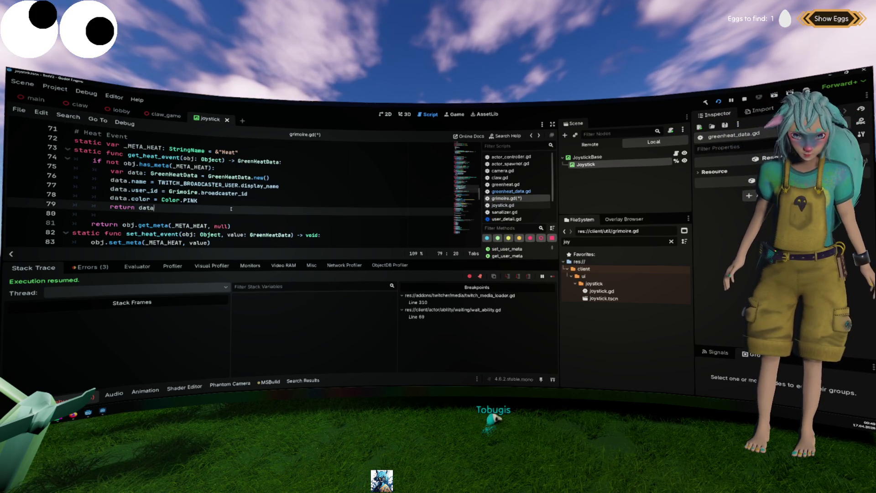
{"action": "key", "text": "Delete"}
In joystick.gd, move the if heat_data block to just below the heat_data line.
{"action": "key", "text": "alt+Left"}
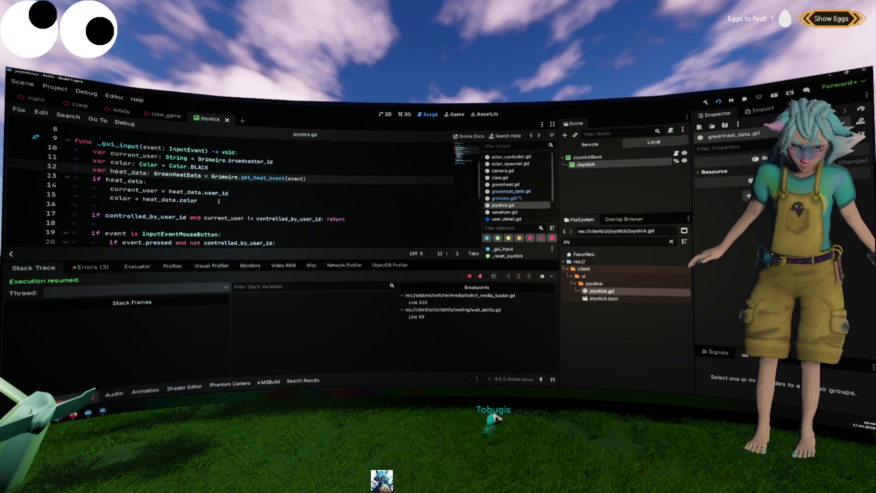
{"action": "key", "text": "shift+Up"}
{"action": "key", "text": "shift+Up"}
{"action": "key", "text": "shift+Up"}
{"action": "key", "text": "ctrl+c"}
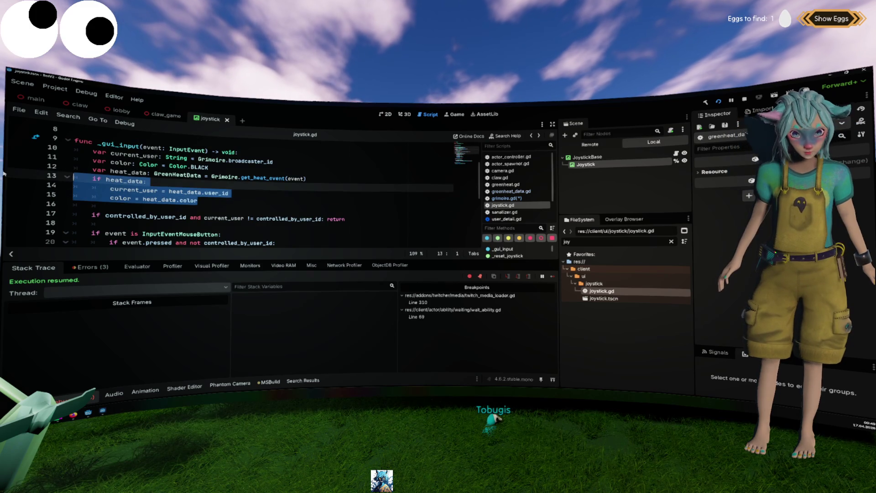
{"action": "key", "text": "Delete"}
{"action": "key", "text": "Left"}
{"action": "left_click", "coordinate": [187, 192]}
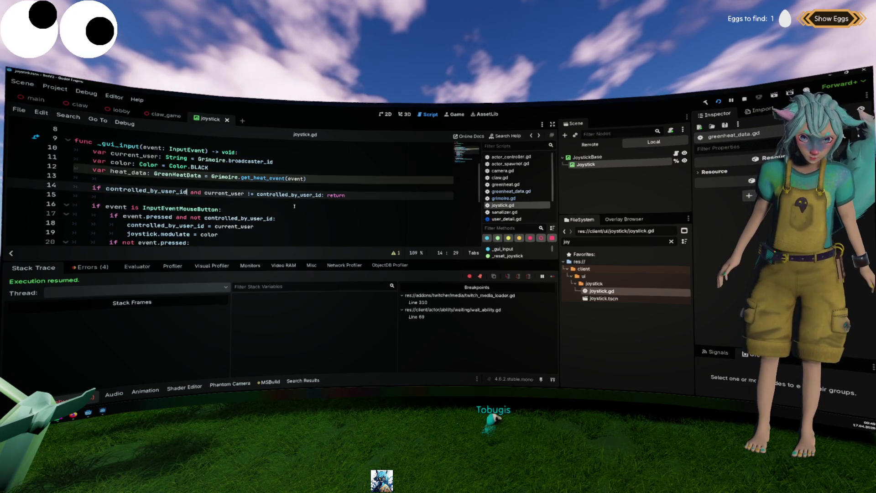
{"action": "scroll", "coordinate": [293, 202], "scroll_direction": "down", "scroll_amount": 1}
{"action": "scroll", "coordinate": [266, 157], "scroll_direction": "up", "scroll_amount": 1}
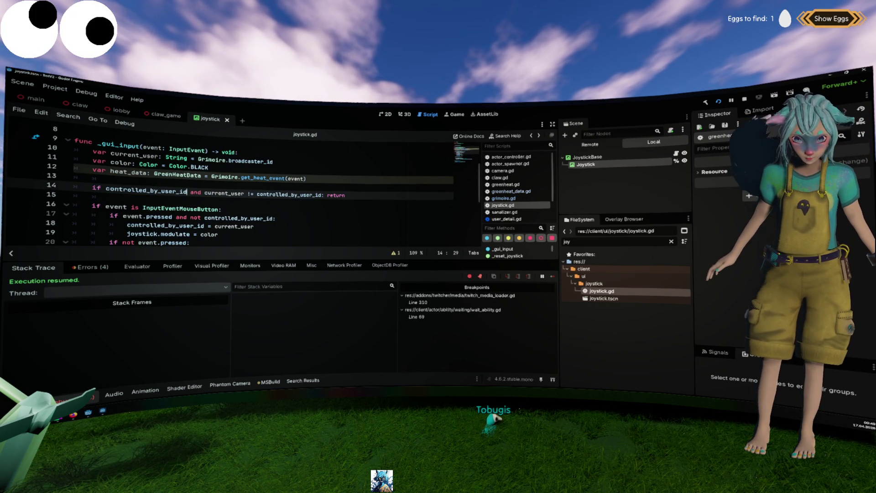
{"action": "left_click", "coordinate": [73, 178]}
{"action": "key", "text": "Return"}
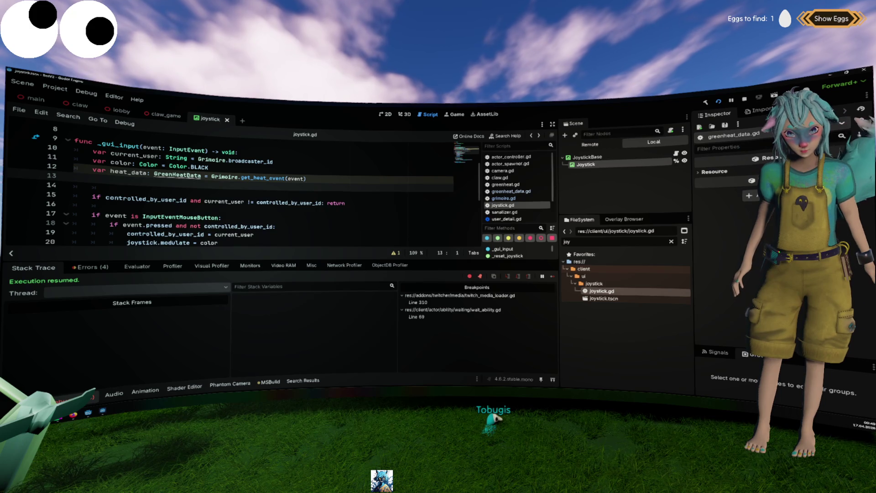
{"action": "key", "text": "ctrl+v"}
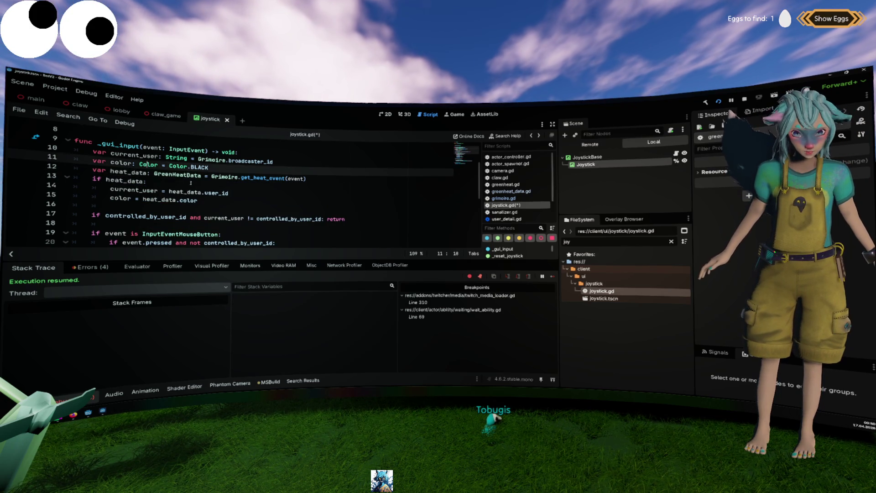
Try deleting the current_user and color declarations, then undo to restore them.
{"action": "key", "text": "Up"}
{"action": "key", "text": "Up"}
{"action": "key", "text": "shift+Up"}
{"action": "key", "text": "shift+Home"}
{"action": "key", "text": "Delete"}
{"action": "key", "text": "Down"}
{"action": "key", "text": "Down"}
{"action": "key", "text": "Down"}
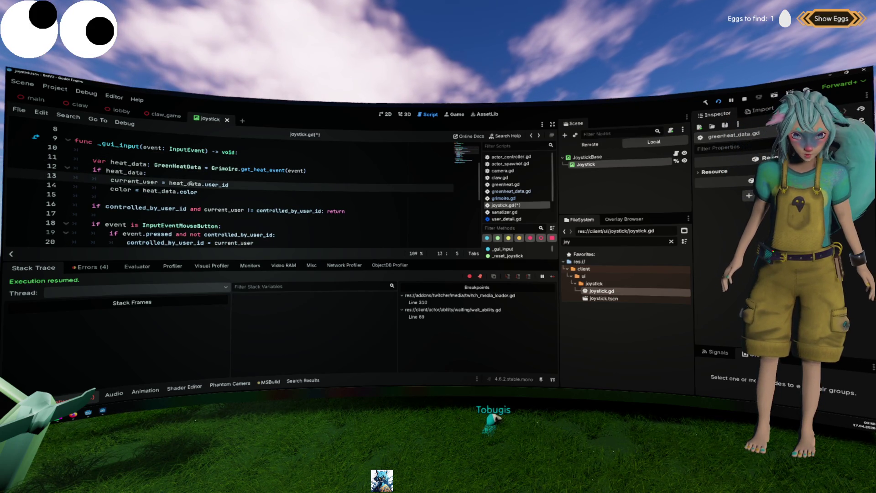
{"action": "key", "text": "Down"}
{"action": "key", "text": "End"}
{"action": "key", "text": "shift+Up"}
{"action": "key", "text": "shift+Up"}
{"action": "key", "text": "ctrl+z"}
{"action": "key", "text": "ctrl+z"}
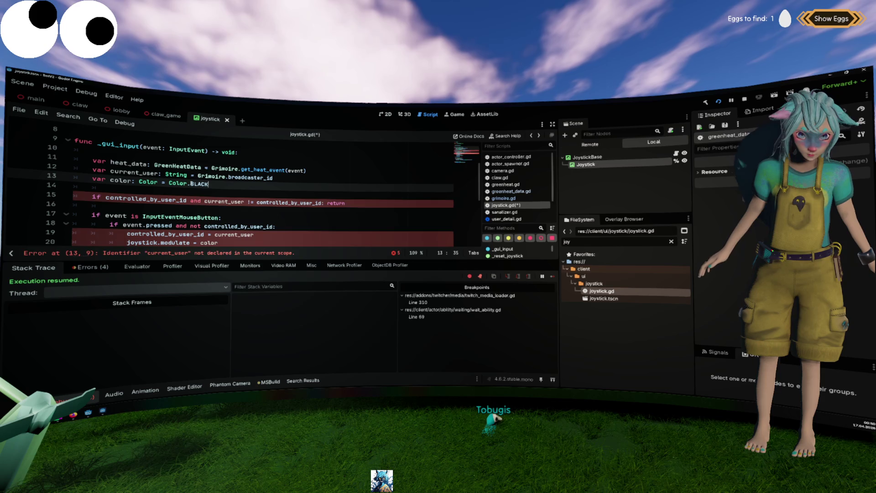
{"action": "key", "text": "ctrl+z"}
Set current_user to heat_data.user_id and color to heat_data.color instead of Grimoire.broadcaster_id and Color.BLACK.
{"action": "key", "text": "ctrl+c"}
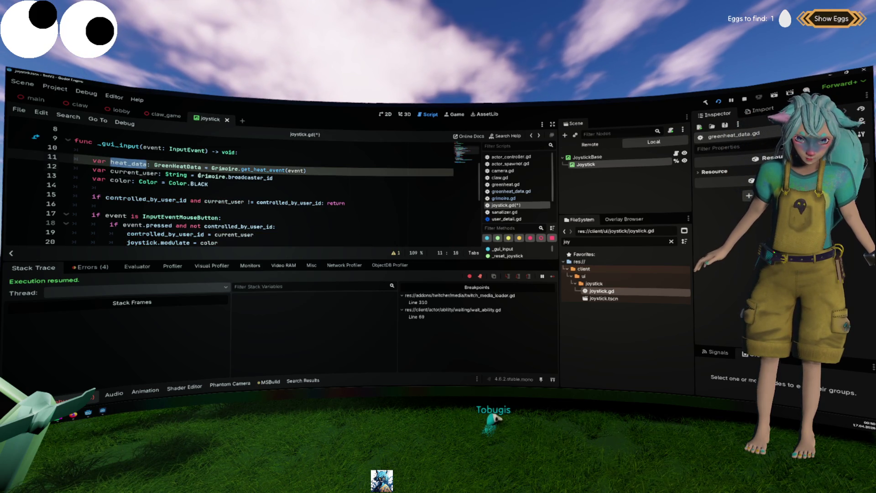
{"action": "left_click_drag", "start_coordinate": [197, 177], "coordinate": [274, 178]}
{"action": "key", "text": "ctrl+v"}
{"action": "type", "text": "."}
{"action": "key", "text": "Down"}
{"action": "key", "text": "Down"}
{"action": "key", "text": "Down"}
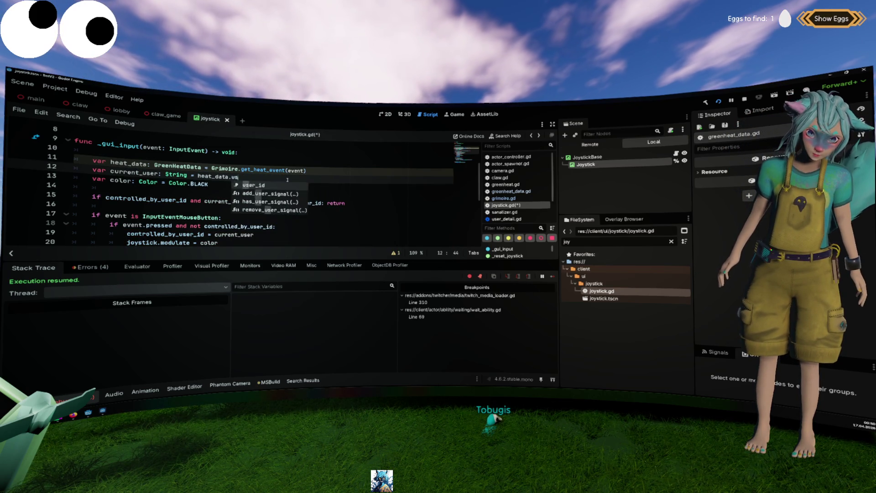
{"action": "key", "text": "Return"}
{"action": "key", "text": "Down"}
{"action": "key", "text": "ctrl+shift+Left"}
{"action": "key", "text": "ctrl+shift+Left"}
{"action": "type", "text": "heat_data.c"}
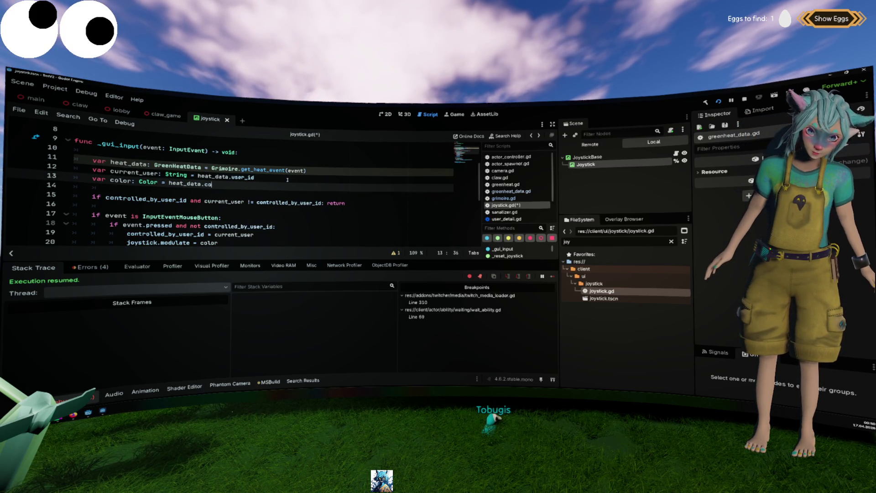
{"action": "key", "text": "Return"}
Delete the blank line under the function header and save joystick.gd.
{"action": "key", "text": "Up"}
{"action": "key", "text": "Up"}
{"action": "key", "text": "Up"}
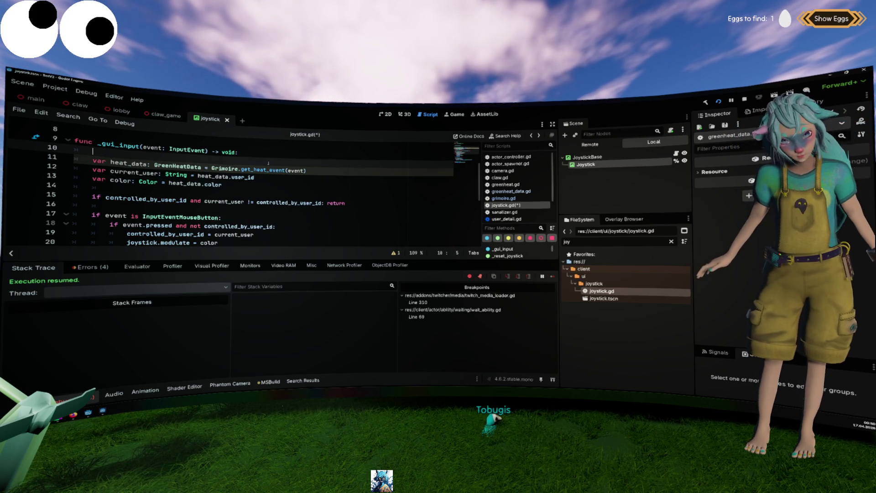
{"action": "key", "text": "BackSpace"}
{"action": "scroll", "coordinate": [339, 188], "scroll_direction": "down", "scroll_amount": 2}
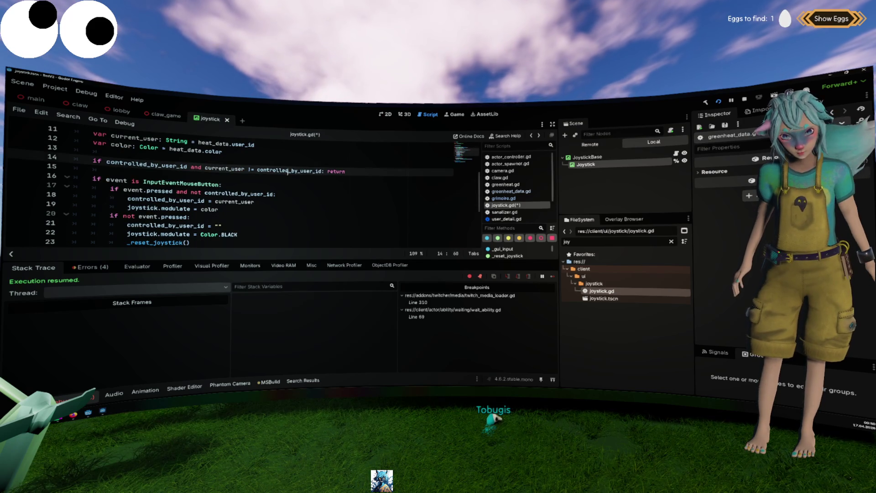
{"action": "key", "text": "ctrl+s"}
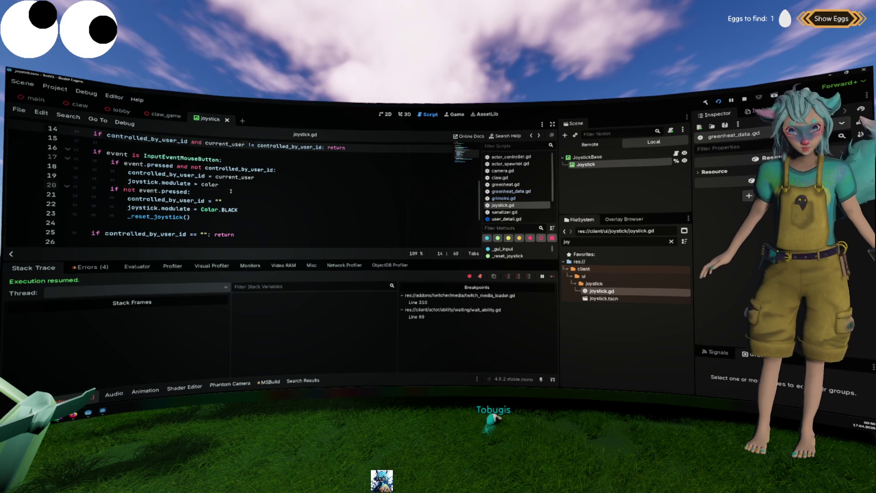
Review the mouse-button handling code around line 13 of joystick.gd.
{"action": "left_click", "coordinate": [188, 187]}
{"action": "scroll", "coordinate": [187, 181], "scroll_direction": "up", "scroll_amount": 2}
{"action": "left_click", "coordinate": [185, 174]}
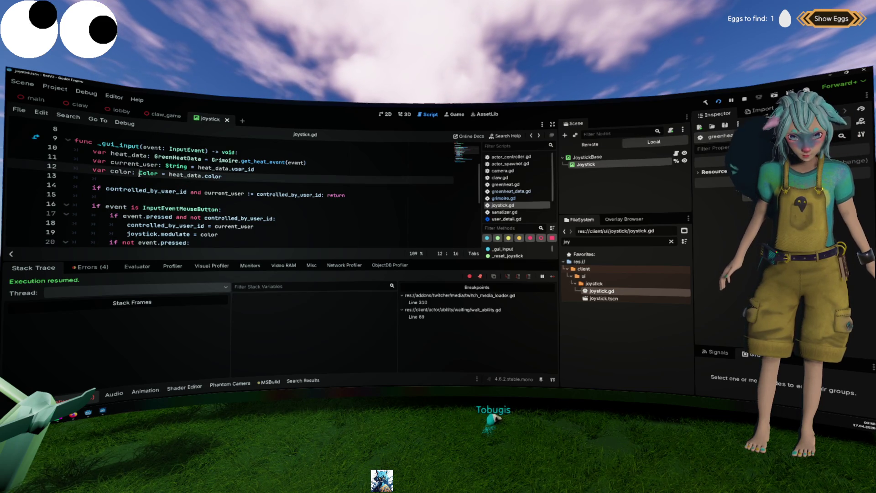
{"action": "right_click", "coordinate": [284, 187]}
{"action": "left_click", "coordinate": [281, 161]}
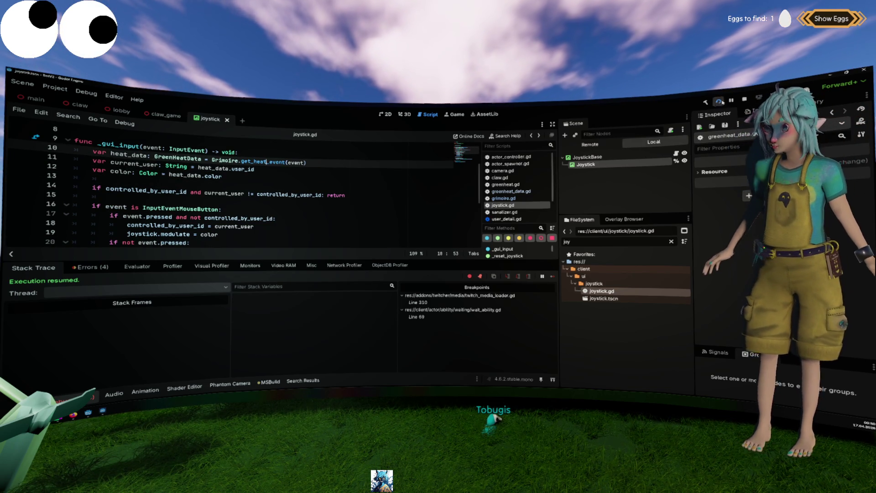
Run the game and inspect the pink color value paused at the line-19 breakpoint.
{"action": "key", "text": "F5"}
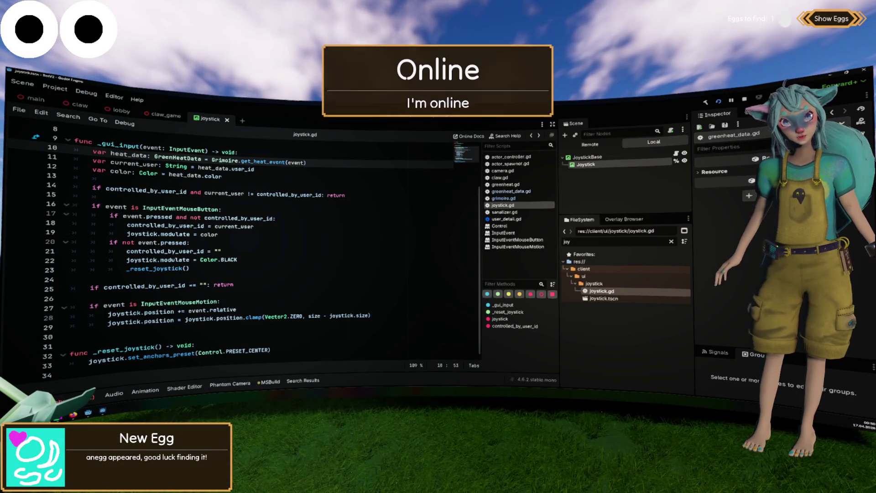
{"action": "left_click", "coordinate": [225, 160]}
{"action": "left_click", "coordinate": [195, 225]}
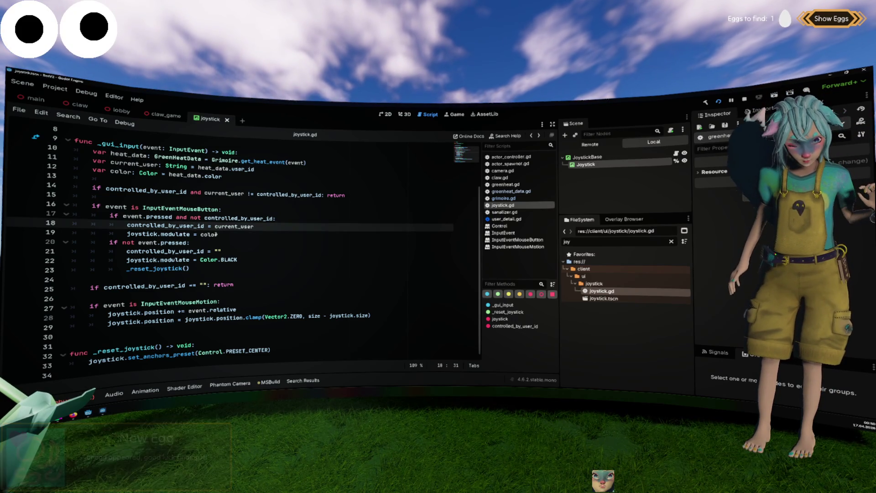
{"action": "left_click", "coordinate": [232, 233]}
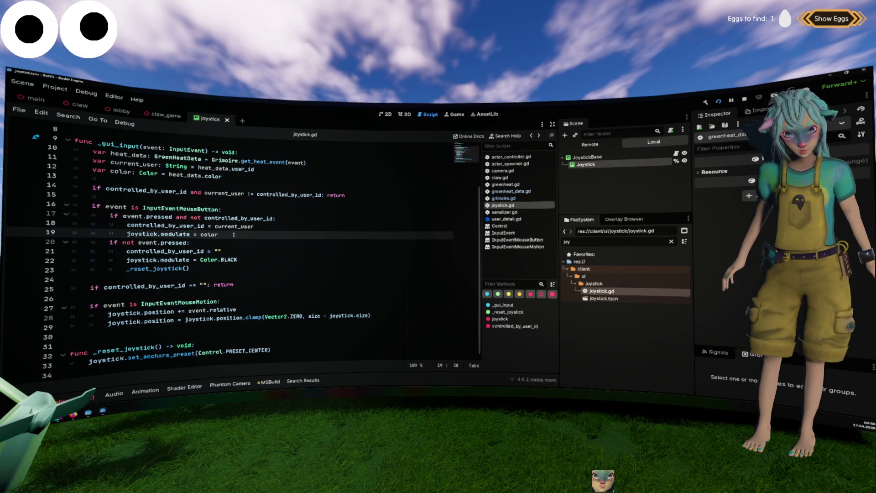
{"action": "scroll", "coordinate": [233, 234], "scroll_direction": "up", "scroll_amount": 1}
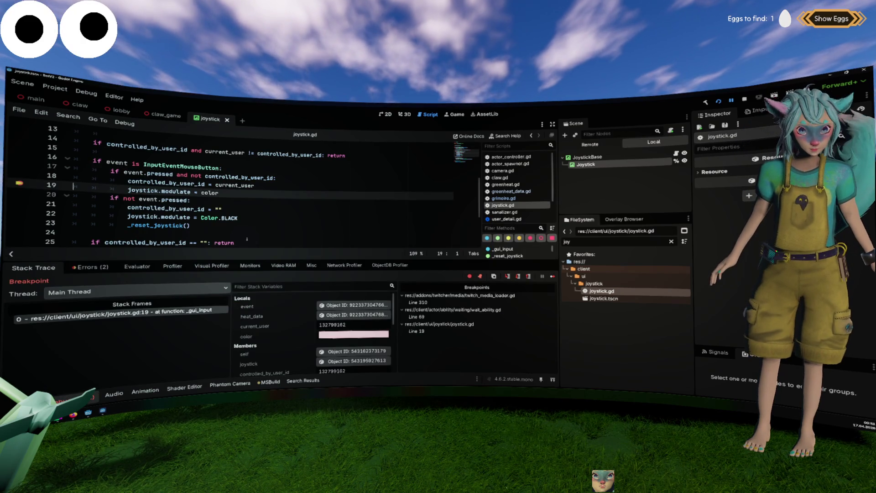
Remove the breakpoint on line 19 and resume execution with F12.
{"action": "mouse_move", "coordinate": [198, 192]}
{"action": "left_click", "coordinate": [19, 183]}
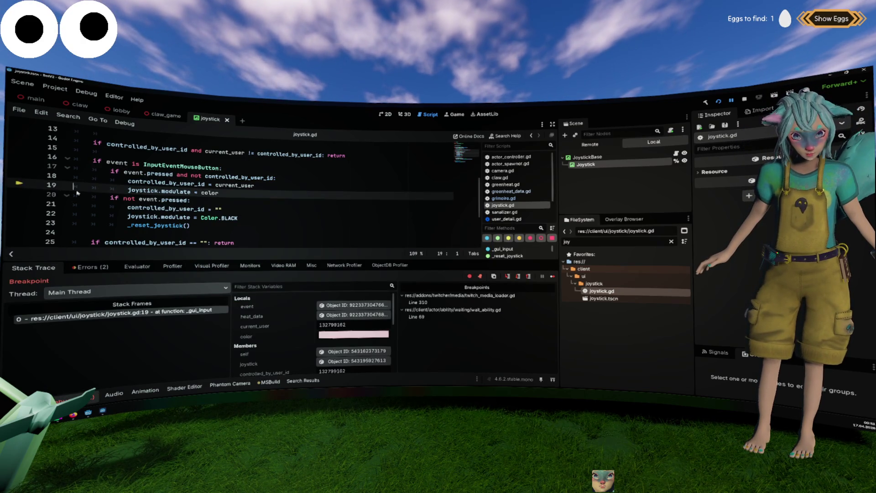
{"action": "left_click", "coordinate": [282, 203]}
{"action": "key", "text": "F12"}
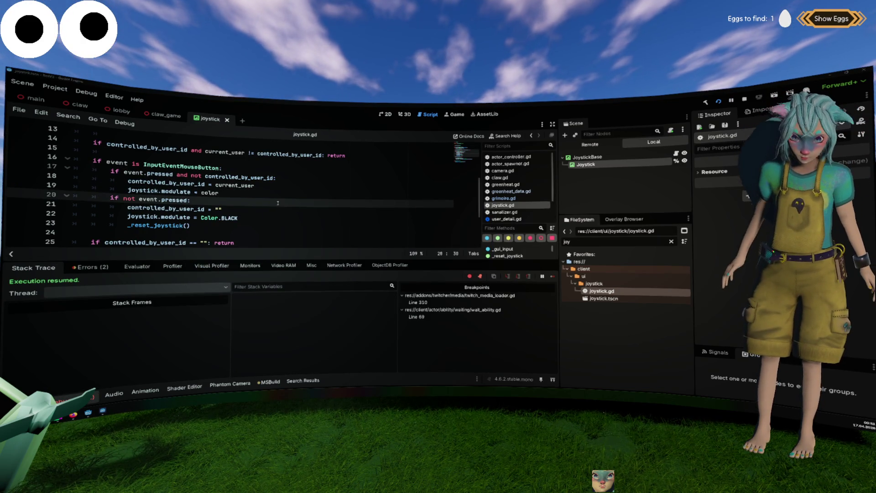
{"action": "key", "text": "Up"}
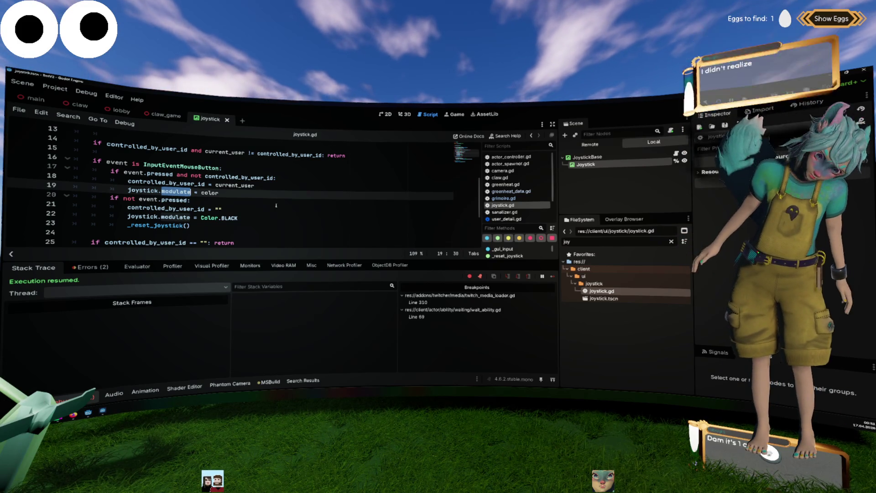
Inspect the colour stop of the Joystick texture's gradient, then save.
{"action": "left_click", "coordinate": [586, 165]}
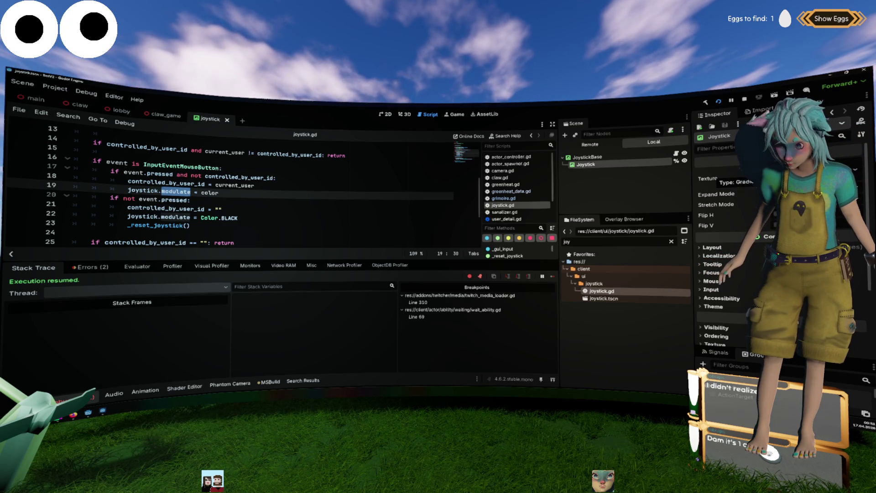
{"action": "left_click", "coordinate": [743, 179]}
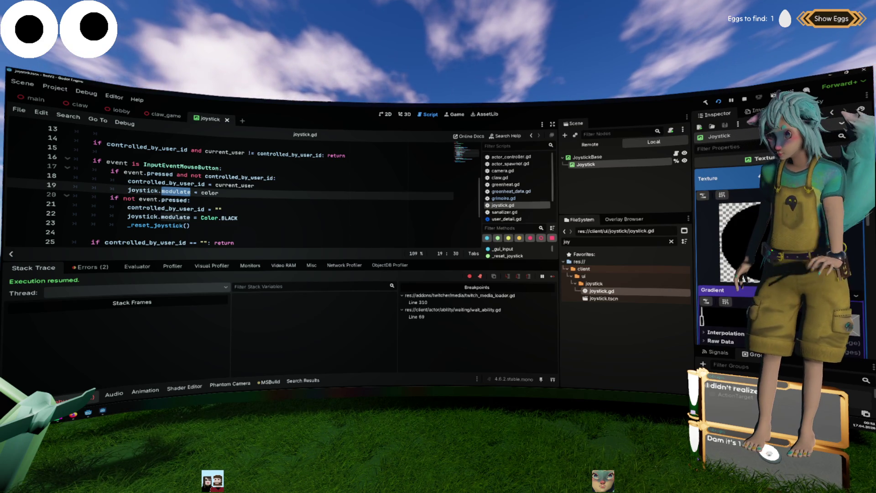
{"action": "left_click", "coordinate": [725, 290]}
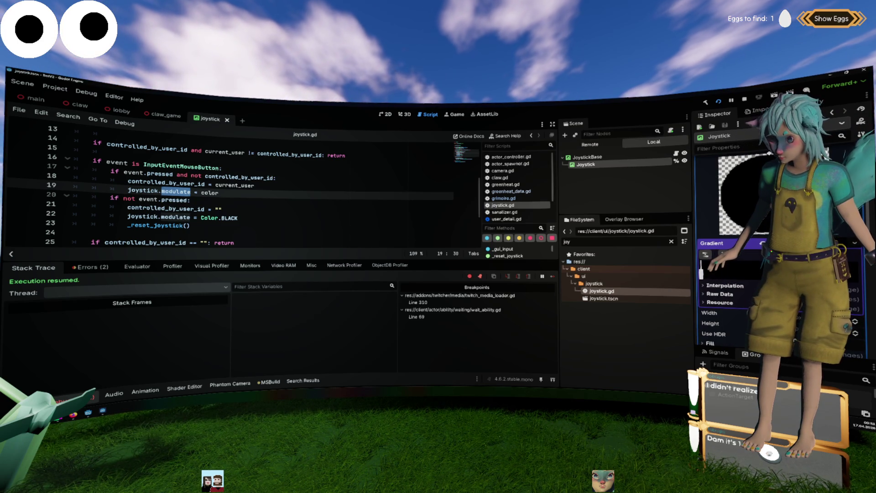
{"action": "left_click", "coordinate": [702, 273]}
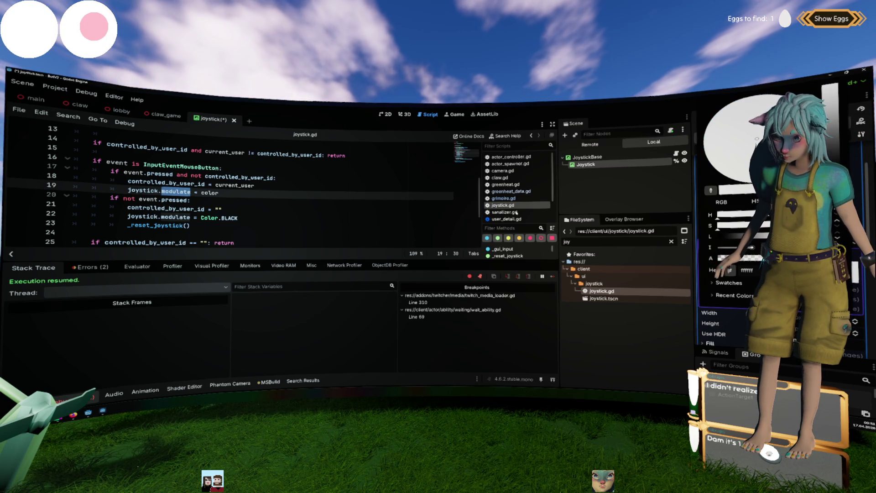
{"action": "left_click", "coordinate": [334, 206]}
{"action": "key", "text": "ctrl+s"}
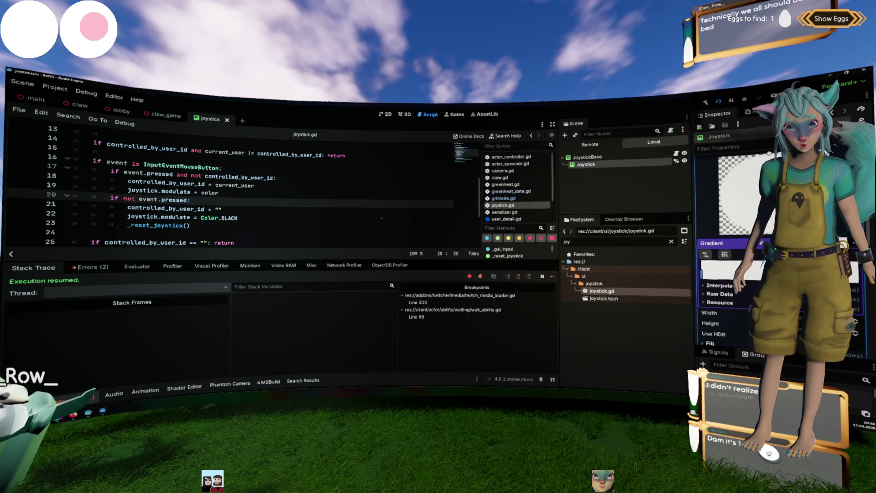
Inspect the JoystickBase texture's gradient colour, then save.
{"action": "left_click", "coordinate": [587, 156]}
{"action": "left_click", "coordinate": [712, 290]}
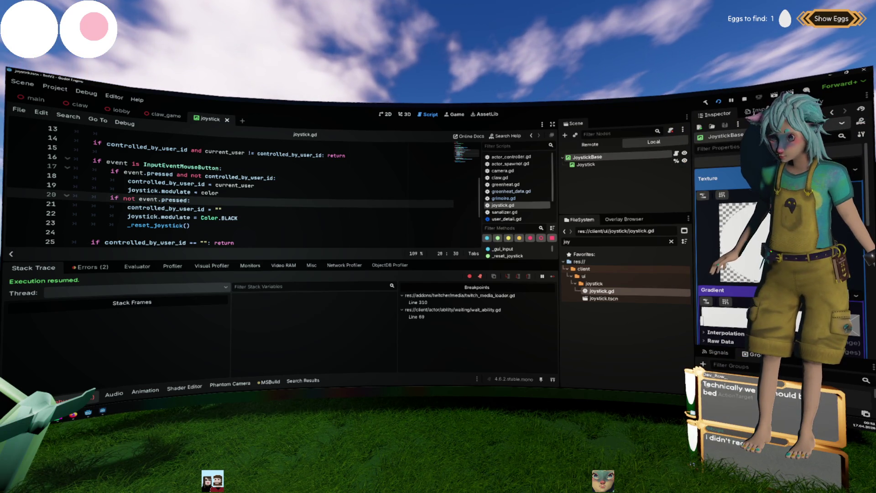
{"action": "double_click", "coordinate": [703, 319]}
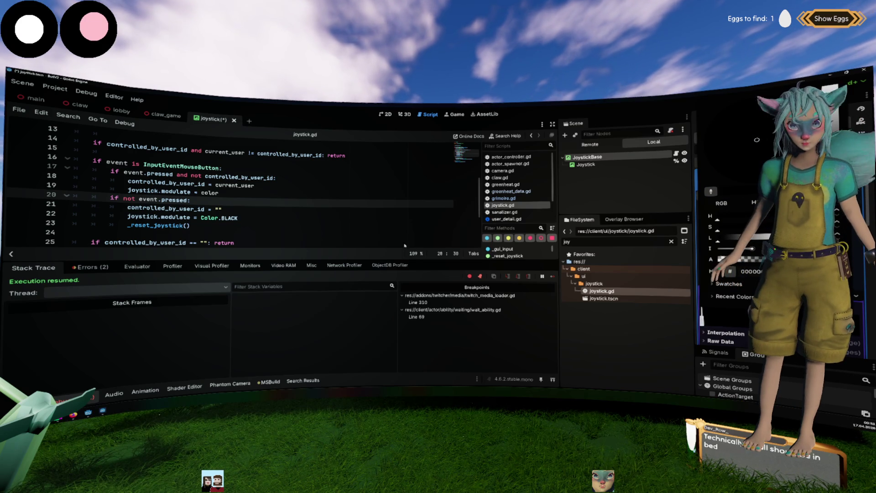
{"action": "left_click", "coordinate": [401, 218]}
{"action": "key", "text": "ctrl+s"}
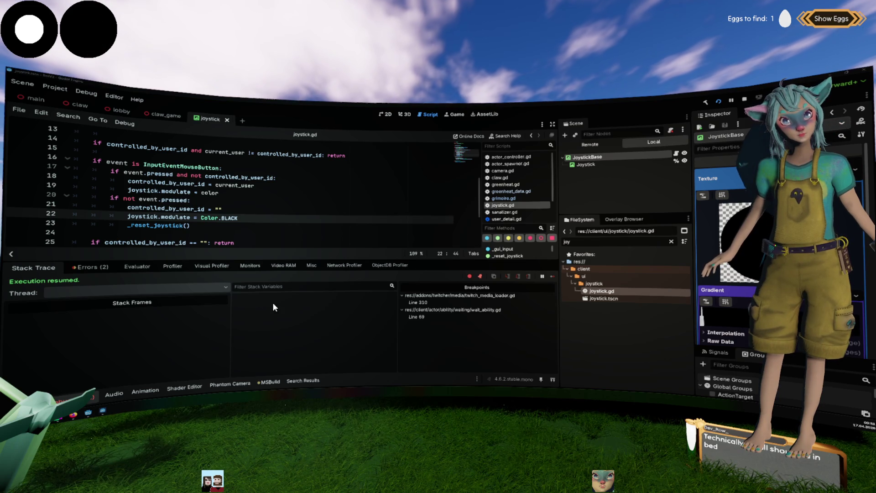
Change joystick.modulate = Color.BLACK on line 22 to Color.WHITE and save.
{"action": "double_click", "coordinate": [228, 218]}
{"action": "type", "text": "WHITE"}
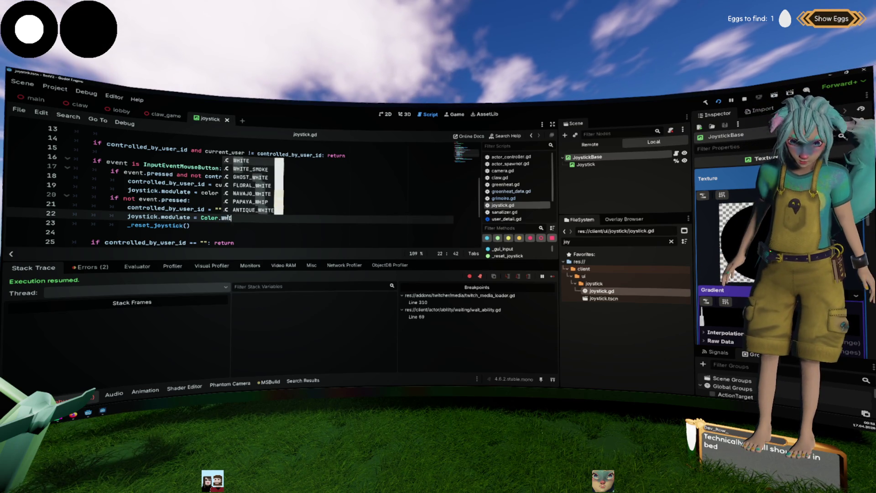
{"action": "key", "text": "ctrl+s"}
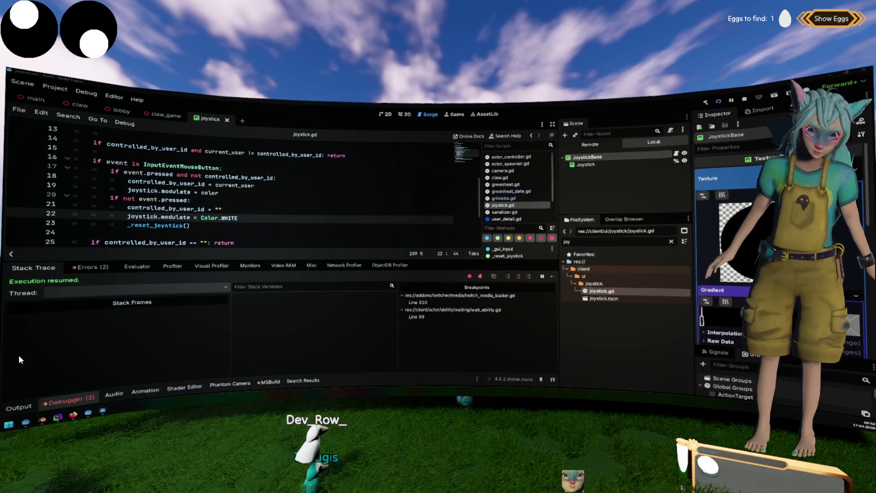
Collapse the debugger panel to enlarge the code editor around line 23.
{"action": "left_click", "coordinate": [68, 400]}
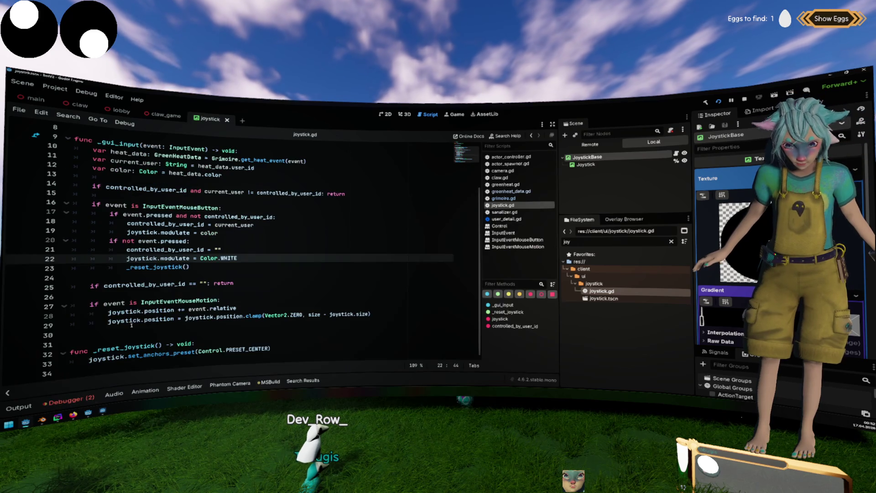
{"action": "left_click", "coordinate": [207, 251]}
{"action": "scroll", "coordinate": [262, 271], "scroll_direction": "up", "scroll_amount": 2}
{"action": "scroll", "coordinate": [262, 271], "scroll_direction": "down", "scroll_amount": 2}
{"action": "left_click", "coordinate": [262, 271]}
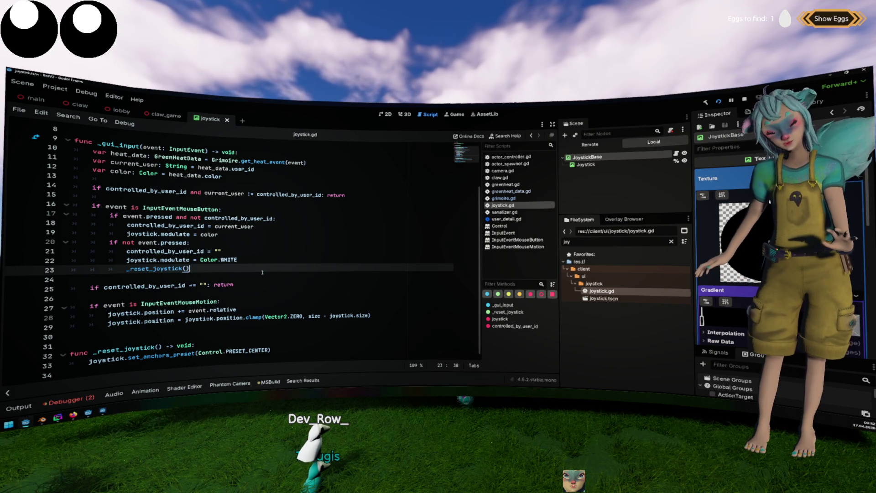
Switch to the claw_game scene and zoom in on the purple claw in the 3D workspace.
{"action": "left_click", "coordinate": [162, 115]}
{"action": "left_click", "coordinate": [403, 115]}
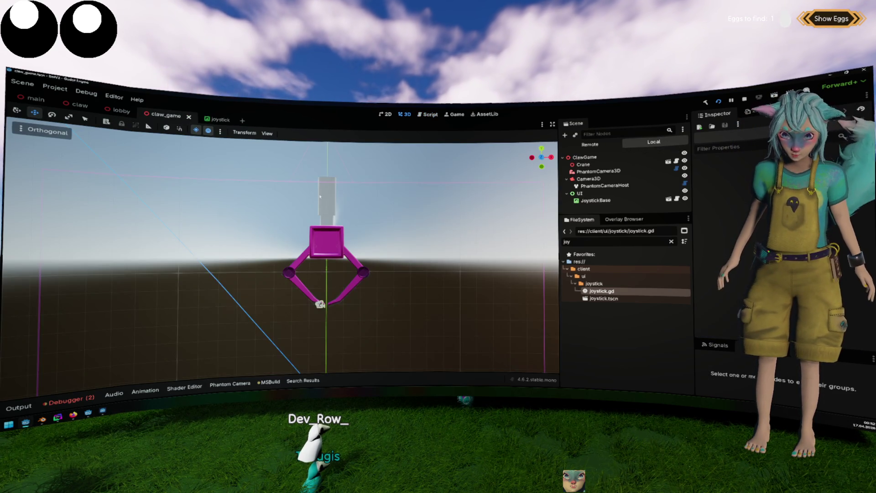
{"action": "scroll", "coordinate": [337, 210], "scroll_direction": "up", "scroll_amount": 3}
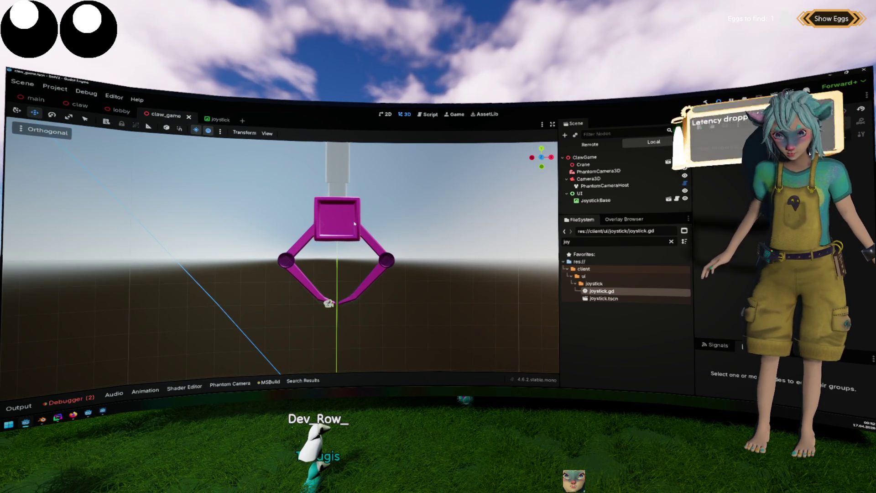